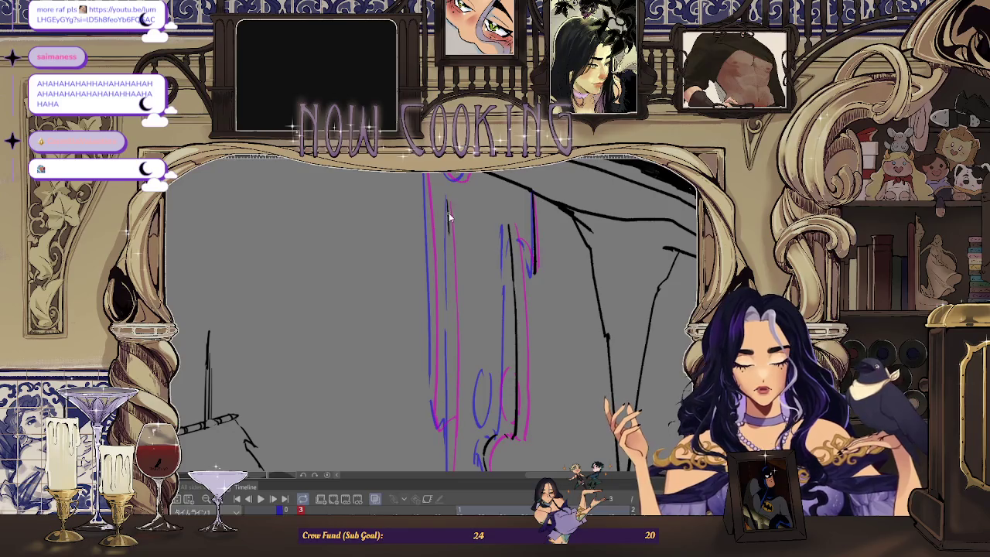
# Rotate and zoom the view so the hanging figure stands upright for inking
pyautogui.moveTo(450, 319); pyautogui.dragTo(449, 288)
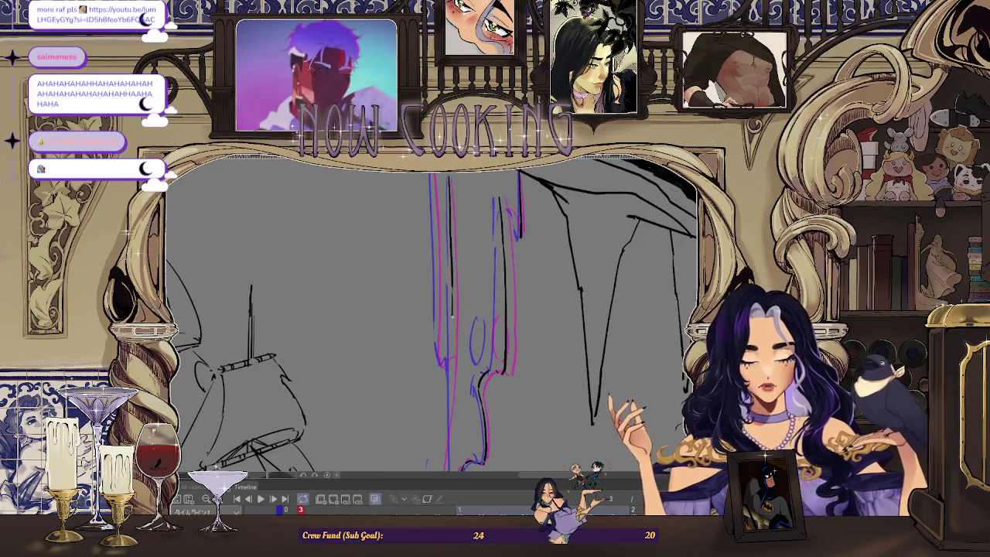
pyautogui.moveTo(447, 409); pyautogui.dragTo(456, 275)
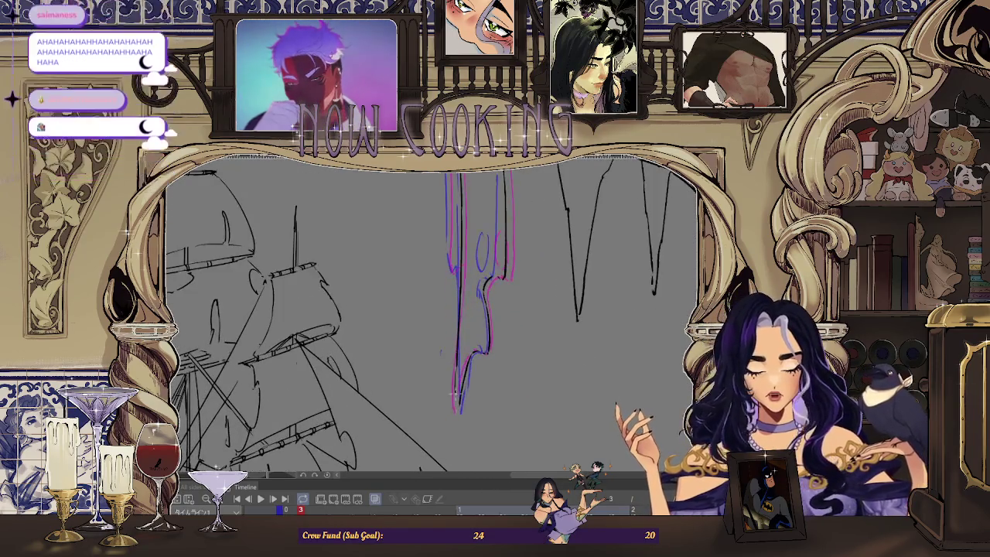
pyautogui.moveTo(458, 409); pyautogui.dragTo(502, 445)
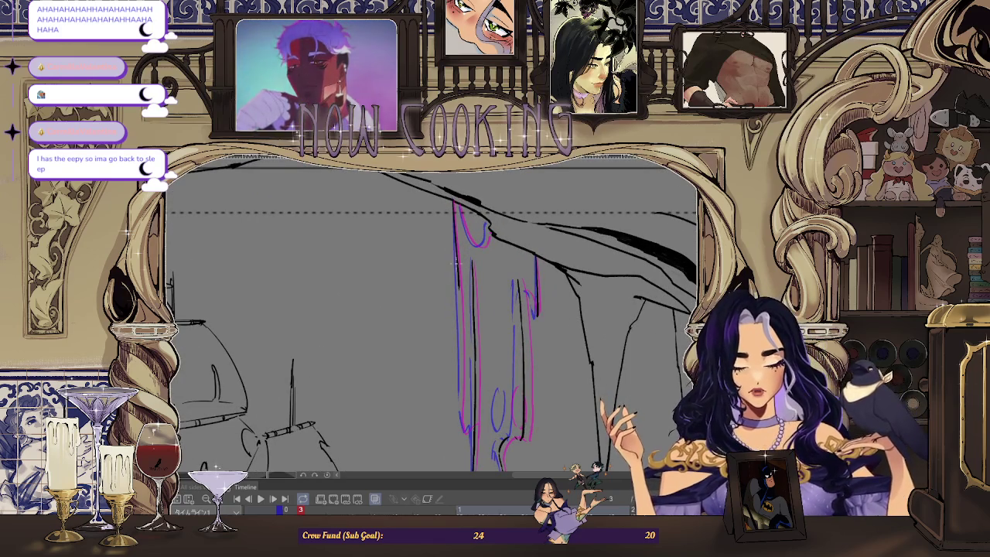
pyautogui.moveTo(457, 205); pyautogui.dragTo(456, 269)
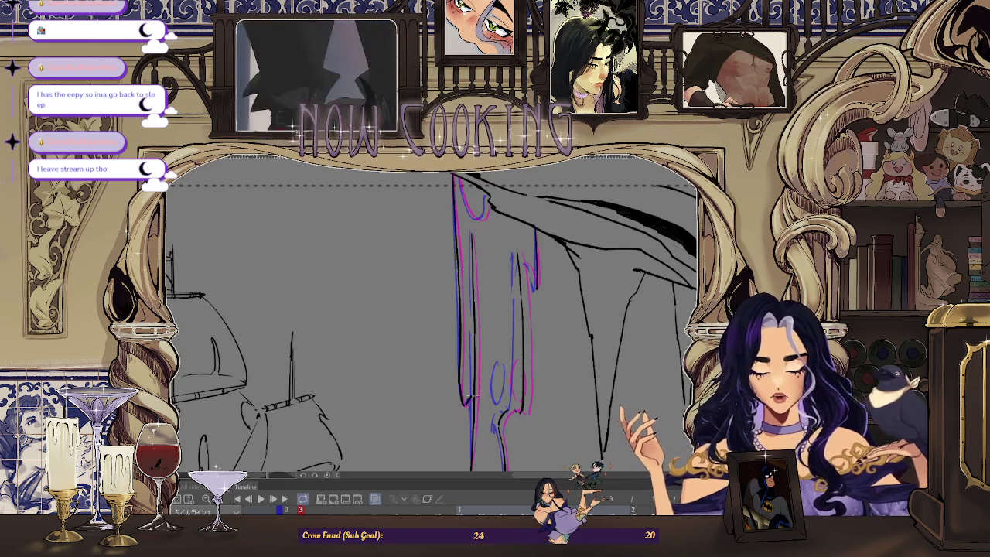
pyautogui.scroll(-3, 469, 395)
pyautogui.scroll(4, 457, 219)
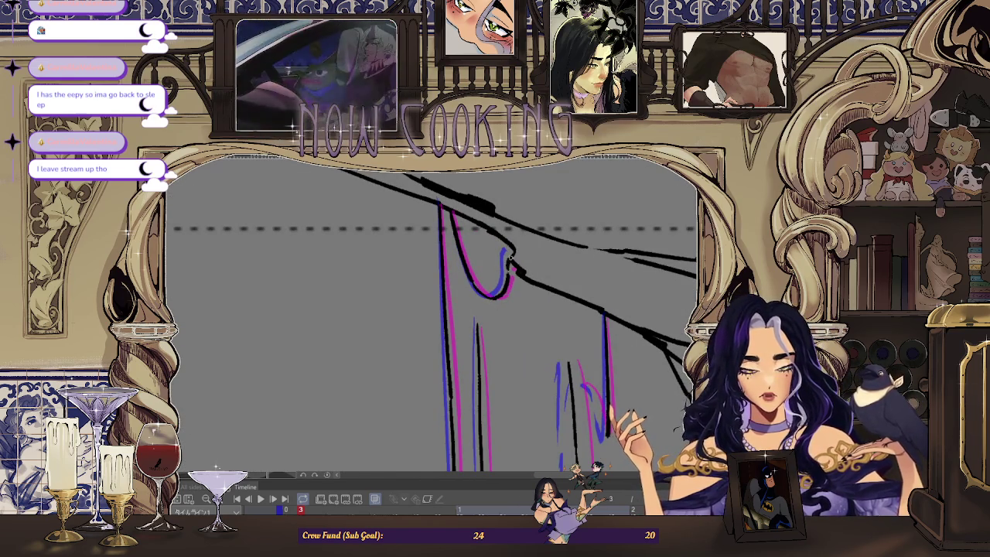
pyautogui.scroll(-2, 511, 258)
pyautogui.scroll(-2, 512, 257)
pyautogui.scroll(2, 518, 266)
pyautogui.scroll(2, 525, 276)
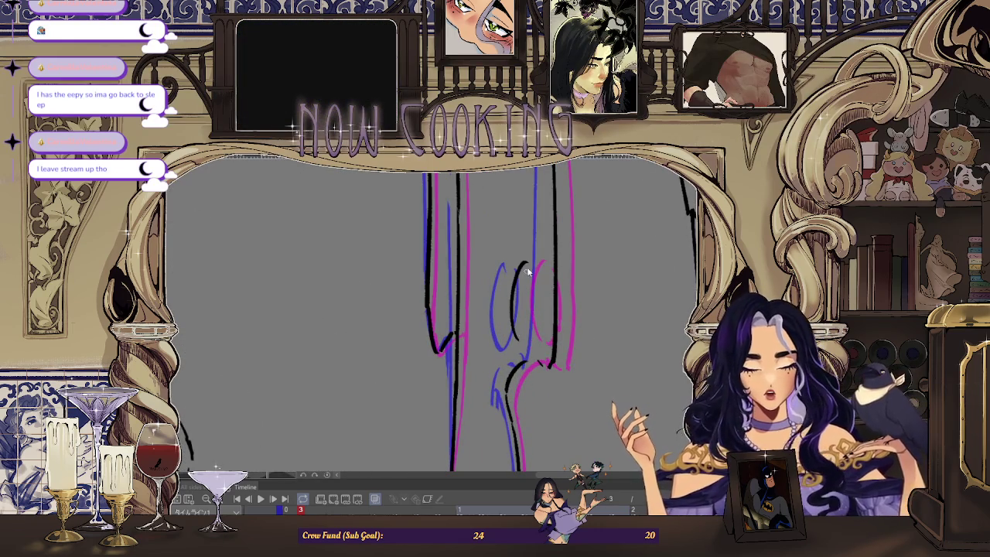
# Undo the curved black stroke on the figure and redraw it with the pen
pyautogui.hotkey('ctrl', 'z')
pyautogui.moveTo(528, 263); pyautogui.dragTo(515, 329)
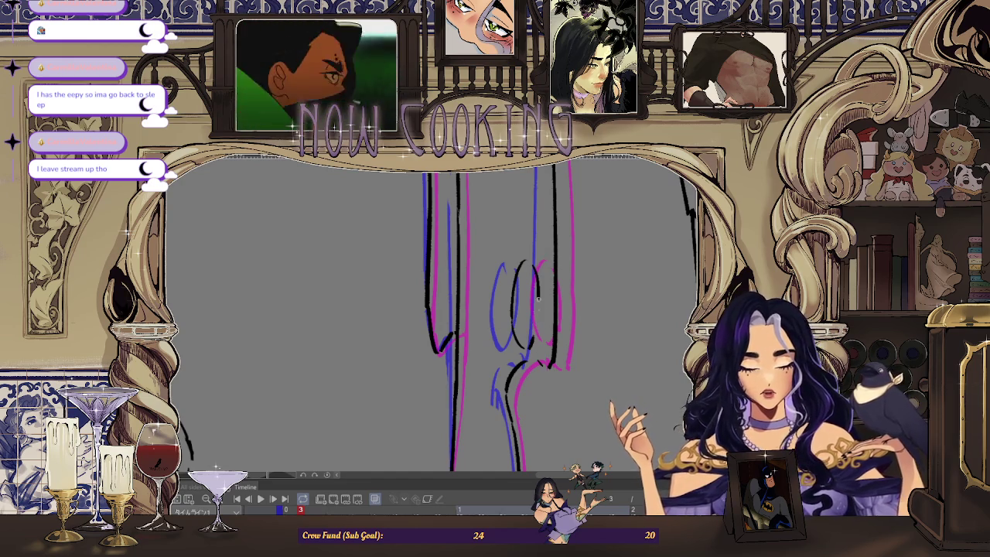
pyautogui.scroll(-3, 532, 338)
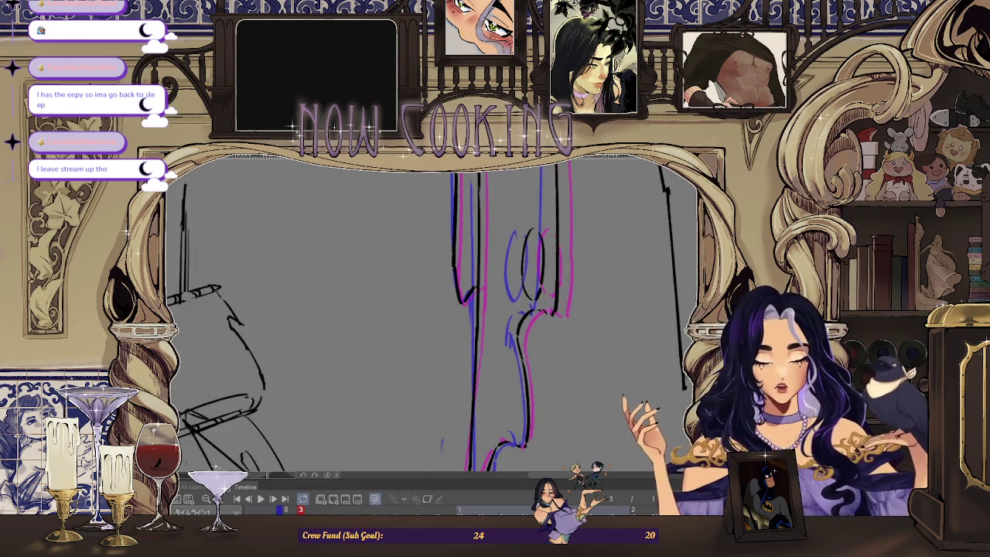
pyautogui.scroll(2, 532, 294)
pyautogui.scroll(2, 532, 278)
pyautogui.scroll(1, 532, 263)
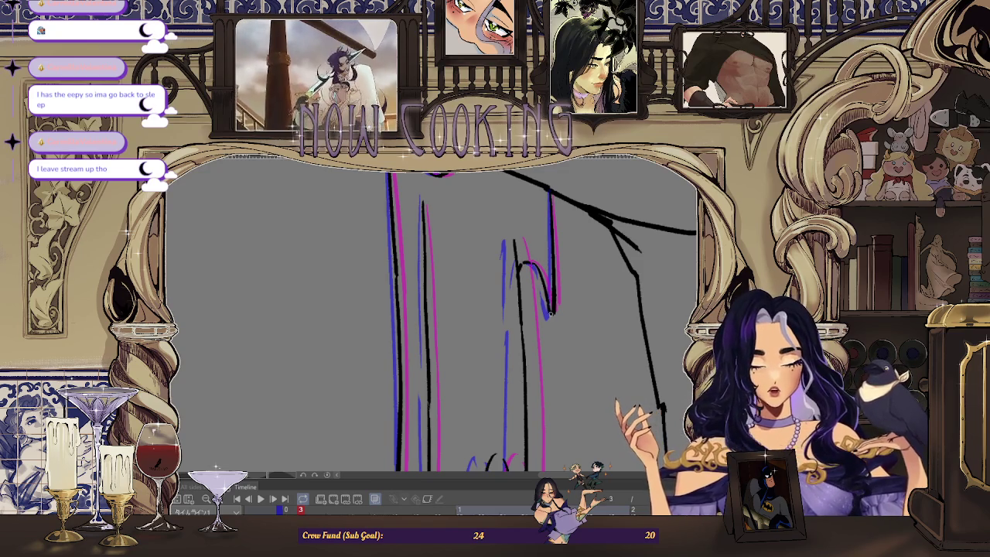
pyautogui.scroll(-2, 549, 312)
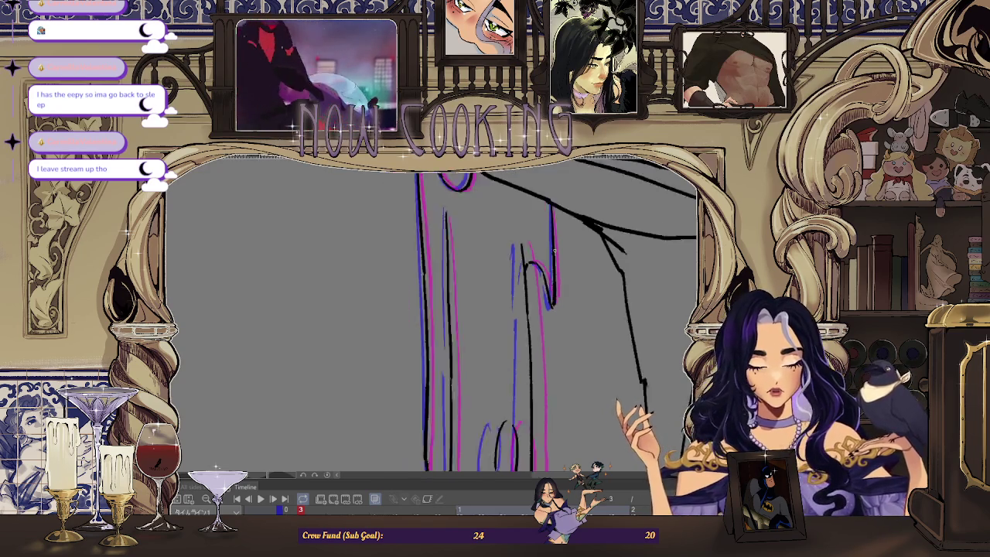
pyautogui.scroll(-2, 516, 198)
pyautogui.scroll(-1, 473, 280)
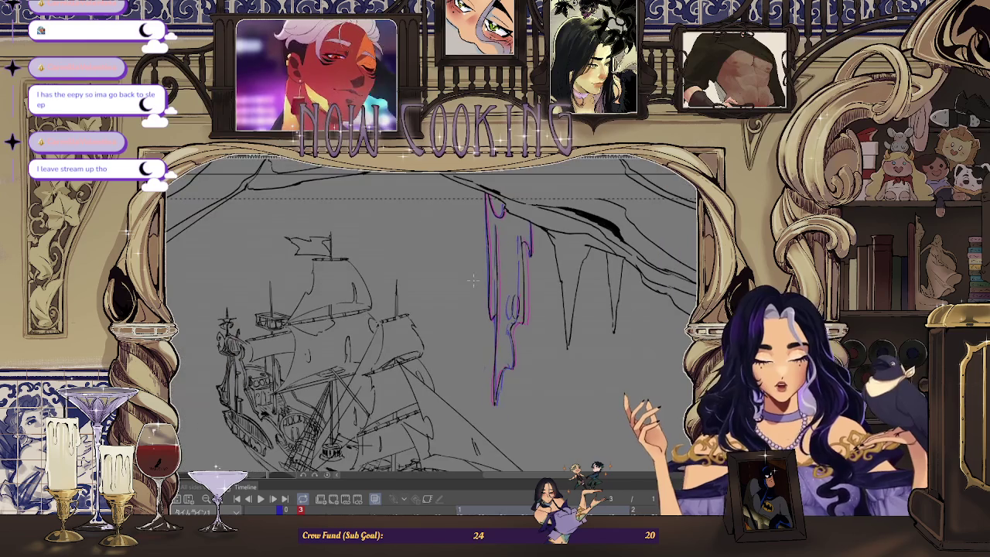
# Play the animation, then ink two short black strokes near the stalactite tips
pyautogui.press('space')
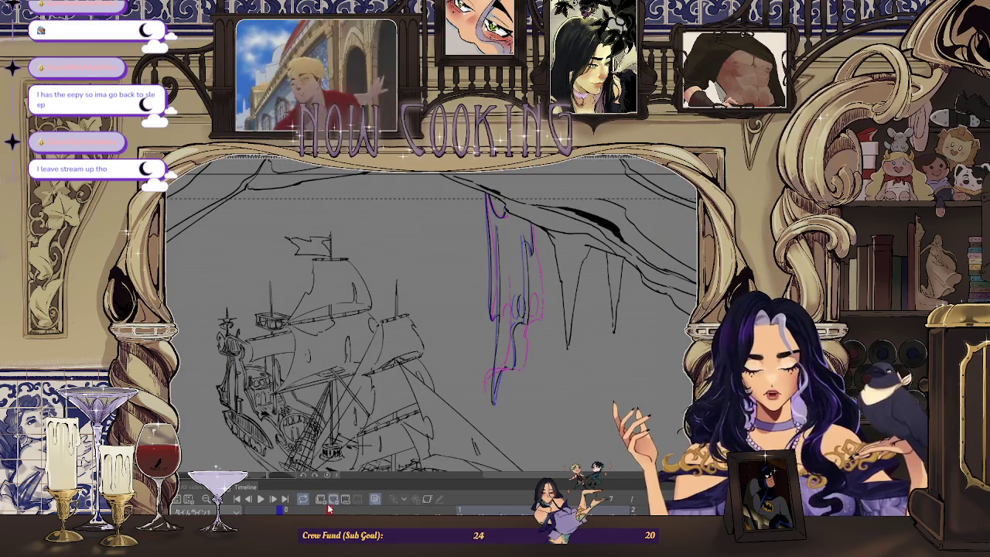
pyautogui.scroll(3, 489, 200)
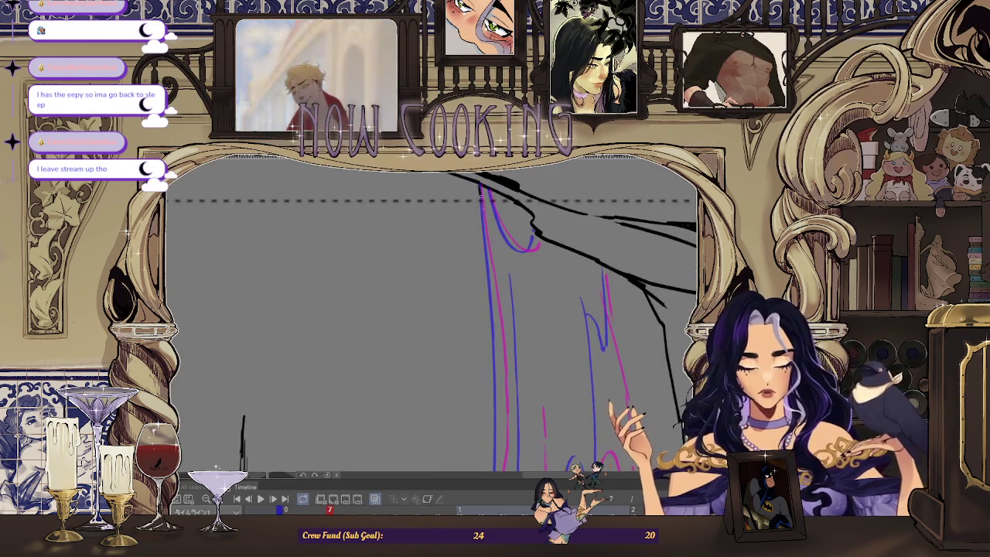
pyautogui.scroll(-3, 487, 239)
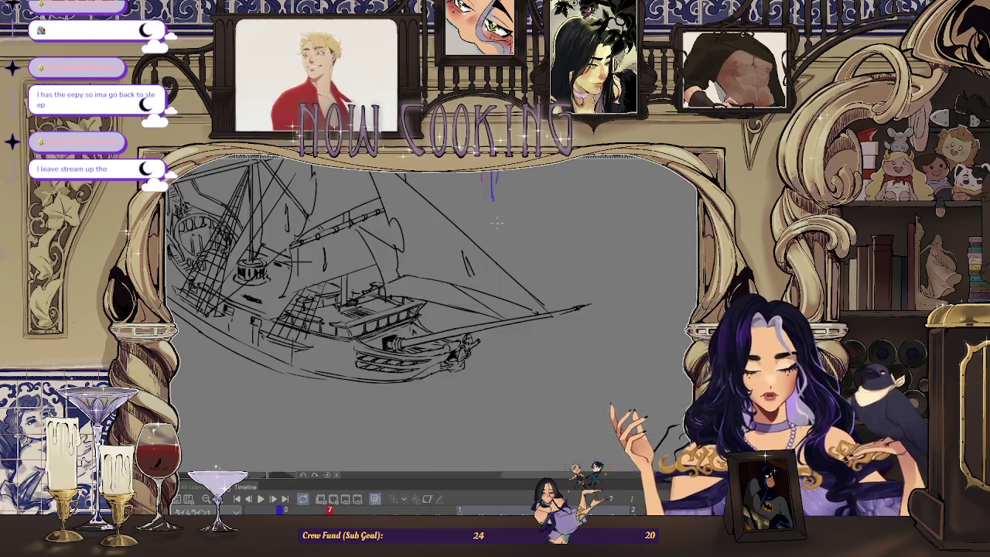
pyautogui.scroll(-2, 499, 338)
pyautogui.scroll(2, 499, 338)
pyautogui.scroll(1, 464, 386)
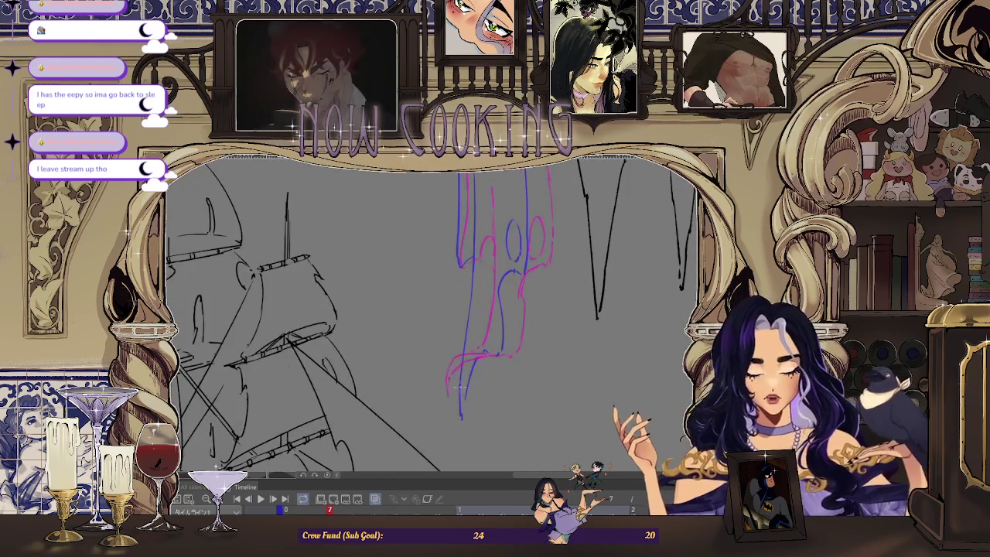
pyautogui.scroll(-1, 481, 317)
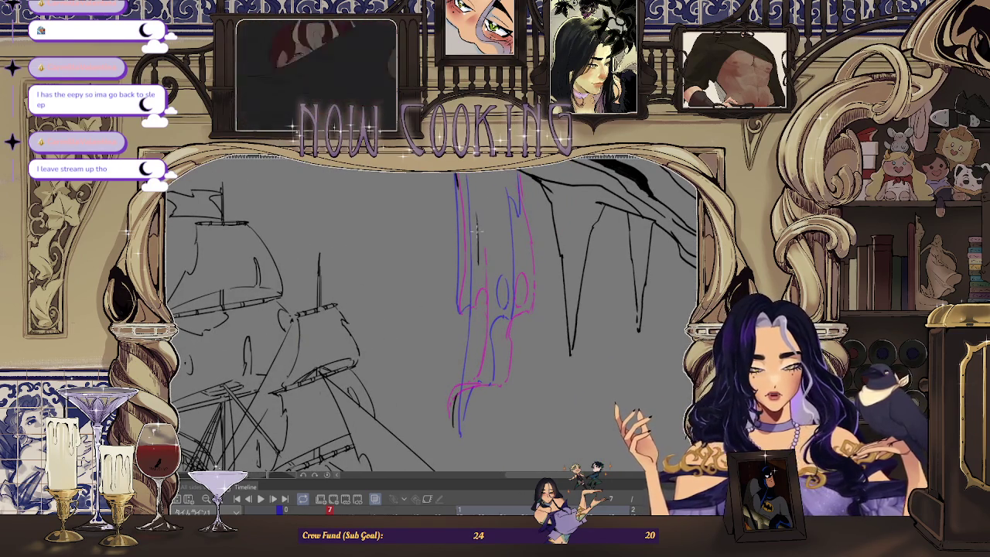
pyautogui.moveTo(478, 277); pyautogui.dragTo(477, 328)
pyautogui.scroll(1, 475, 348)
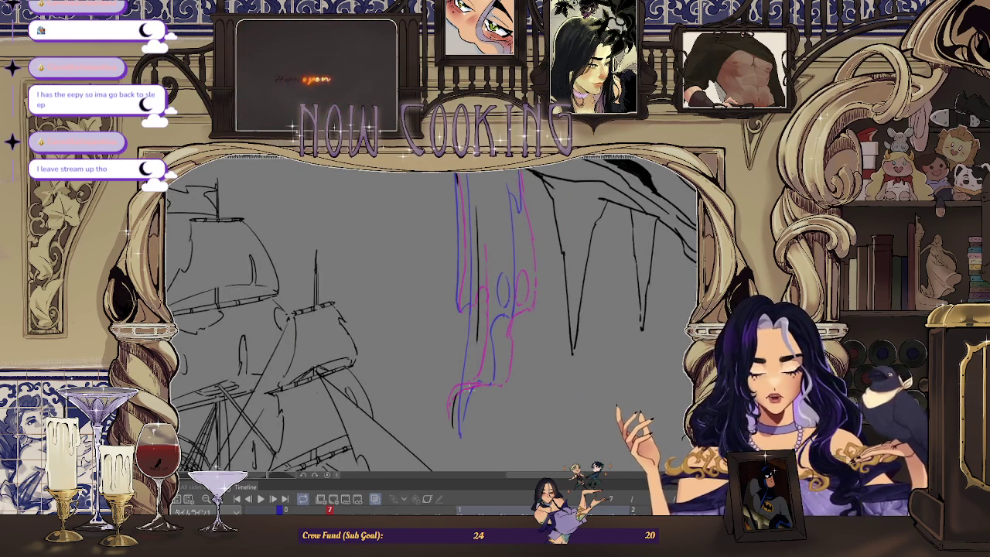
pyautogui.scroll(1, 468, 403)
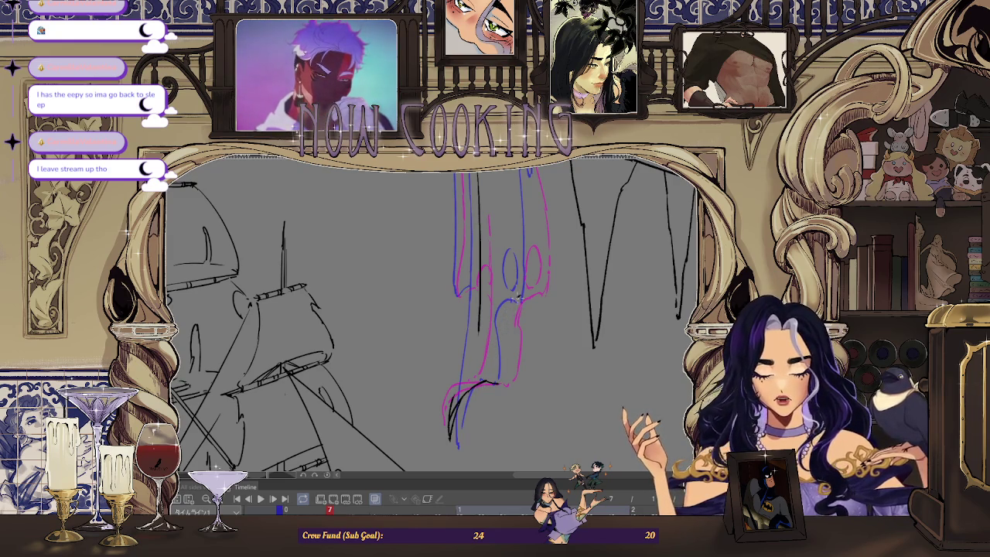
pyautogui.moveTo(516, 301); pyautogui.dragTo(506, 327)
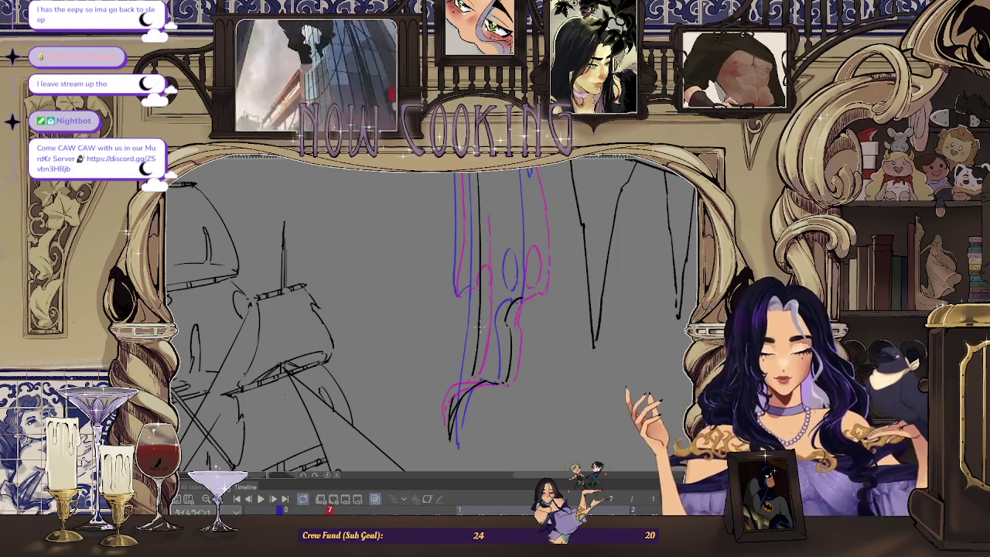
# Flip between neighbouring frames and settle back on frame 5
pyautogui.press('Right')
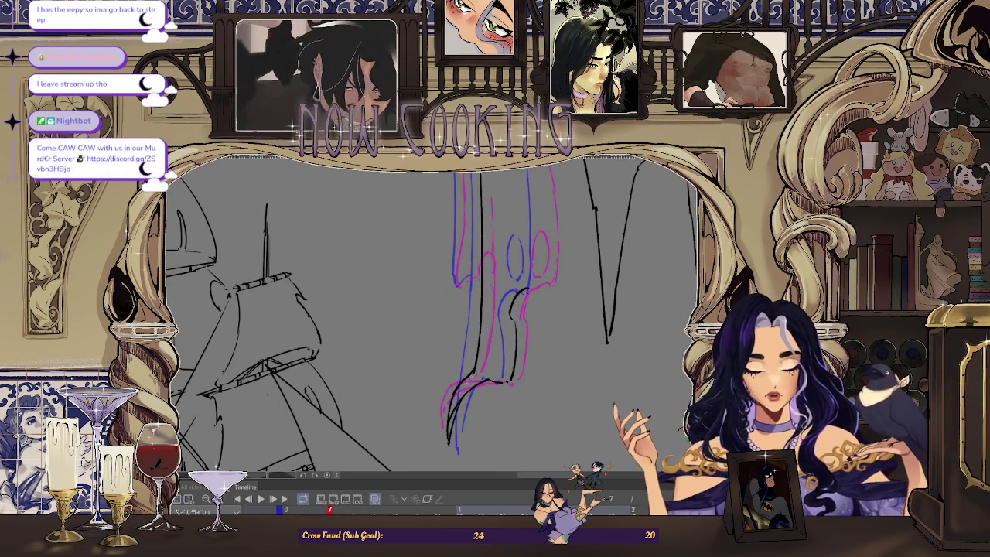
pyautogui.press('Right')
pyautogui.press('Right')
pyautogui.press('Right')
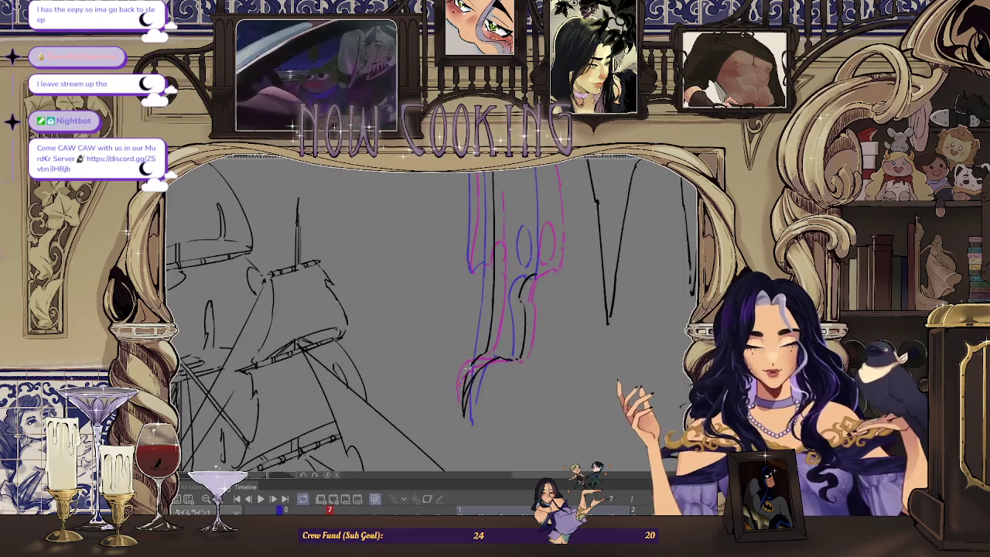
pyautogui.press('Left')
pyautogui.press('Left')
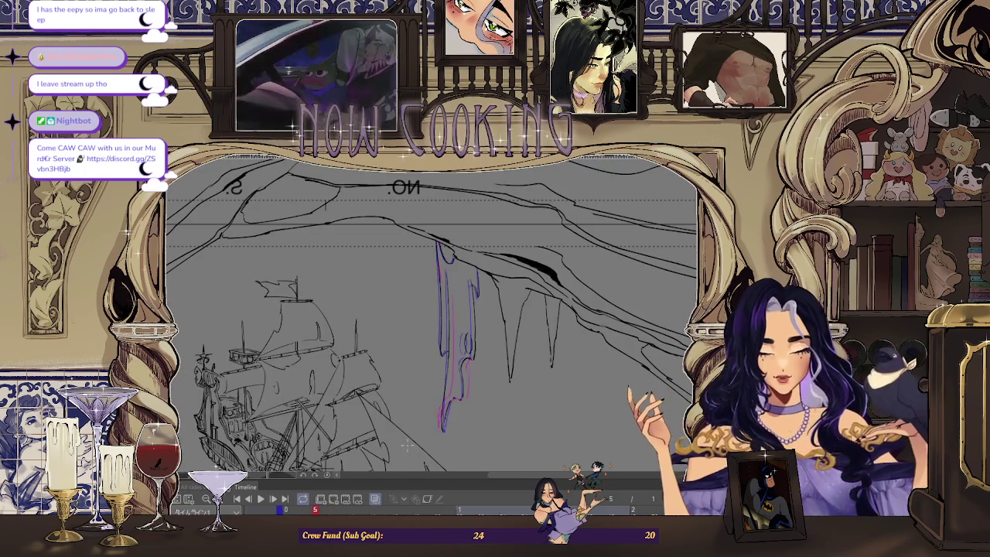
# Loop the animation playback and turn on onion skin in the Timeline
pyautogui.press('space')
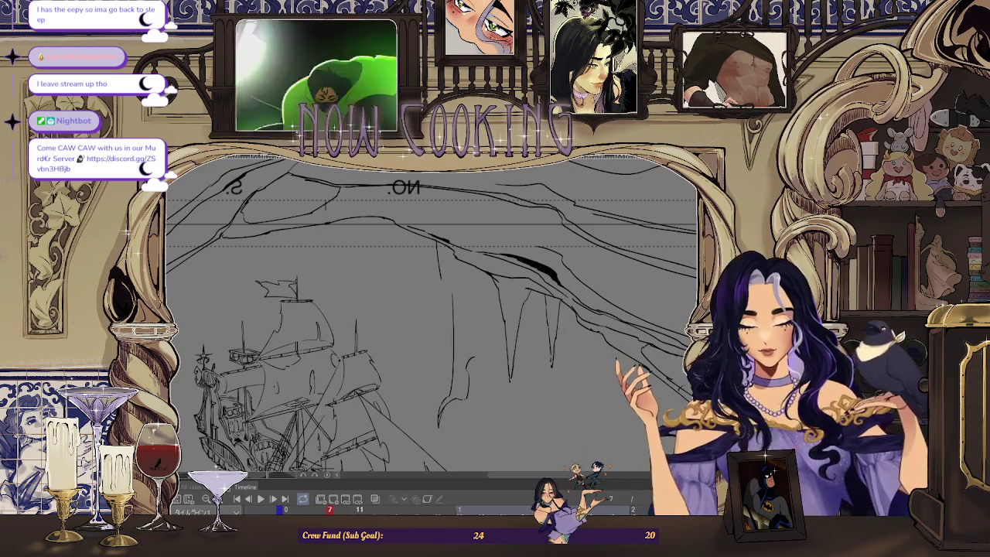
pyautogui.click(377, 501)
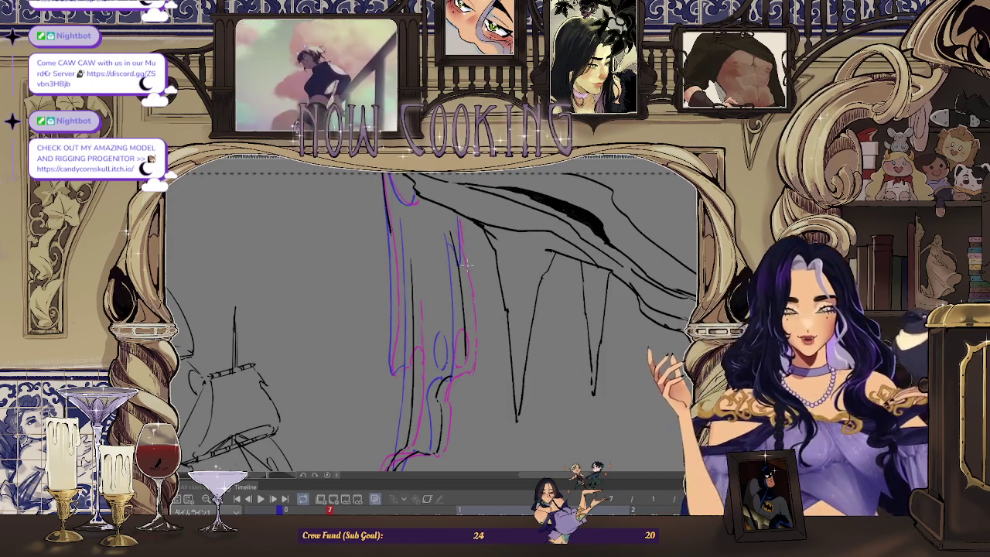
# Mirror the canvas view to check proportions, then flip it back
pyautogui.press('h')
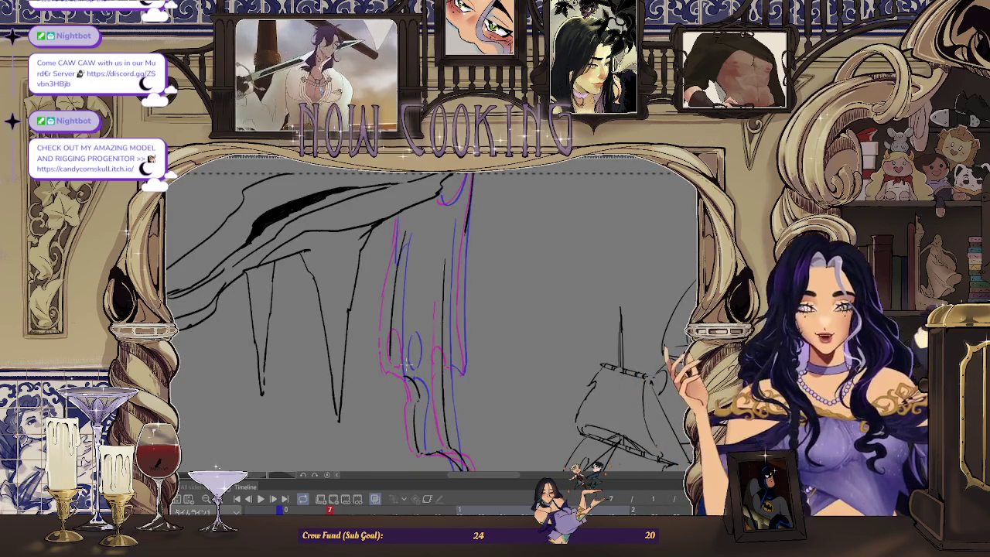
pyautogui.scroll(3, 433, 317)
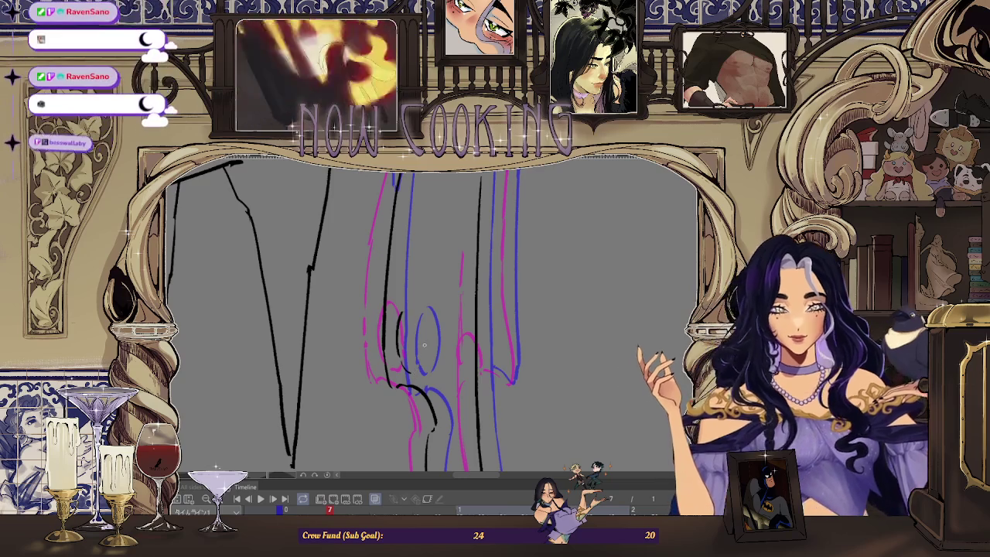
pyautogui.press('h')
# Zoom in and ink two black strokes running down the figure's left edge
pyautogui.hotkey('ctrl', '+')
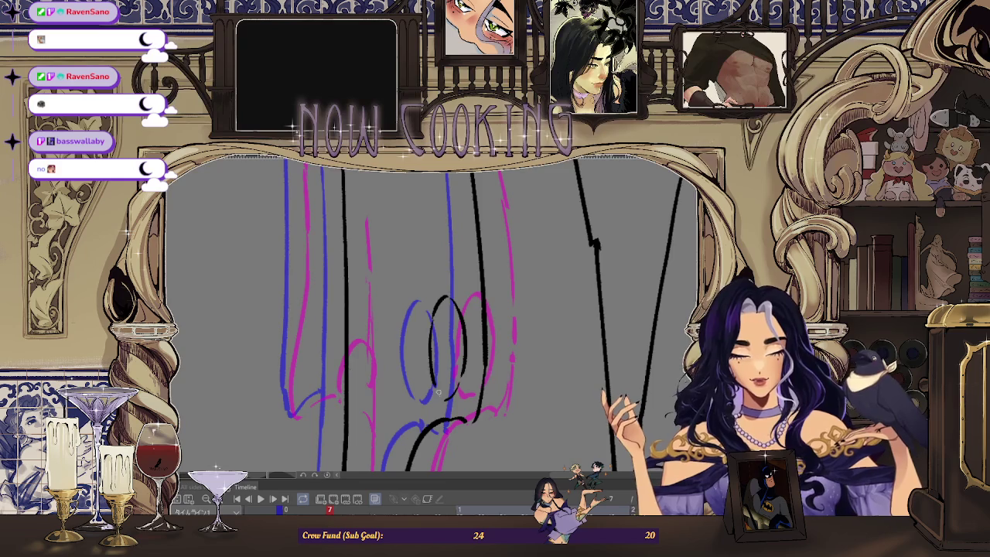
pyautogui.scroll(-3, 390, 260)
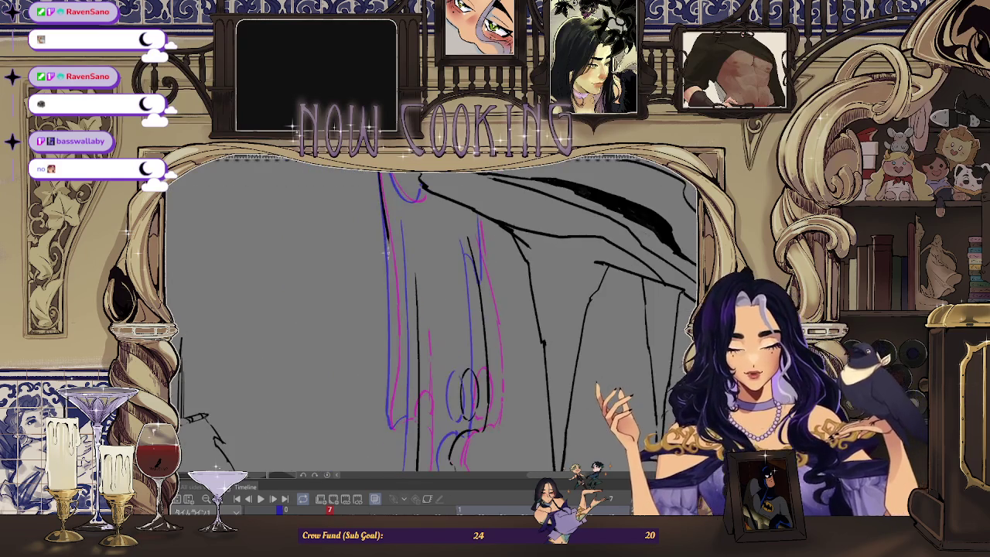
pyautogui.scroll(3, 392, 271)
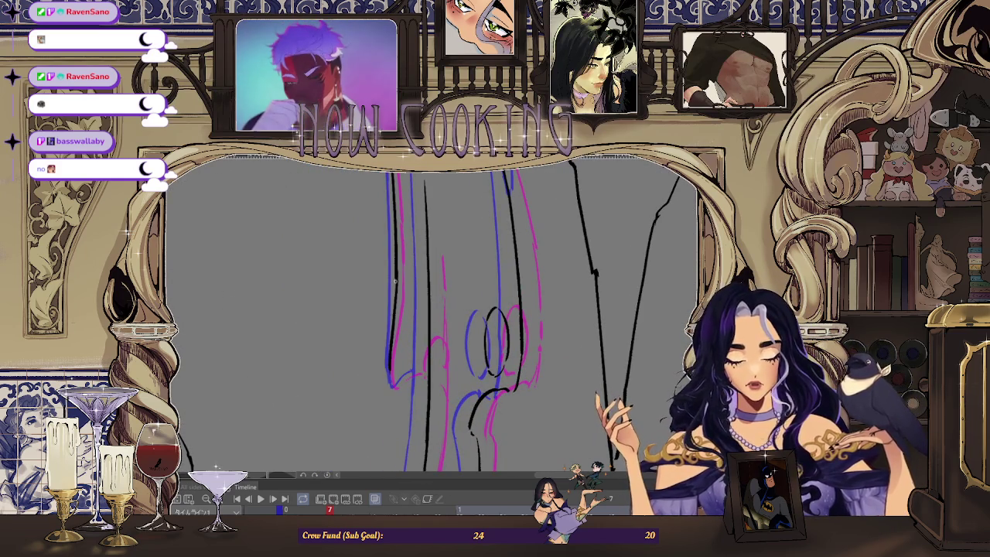
pyautogui.moveTo(396, 267); pyautogui.dragTo(394, 309)
pyautogui.moveTo(396, 273)
pyautogui.mouseDown()
pyautogui.moveTo(390, 355)
pyautogui.moveTo(424, 367)
pyautogui.mouseUp()
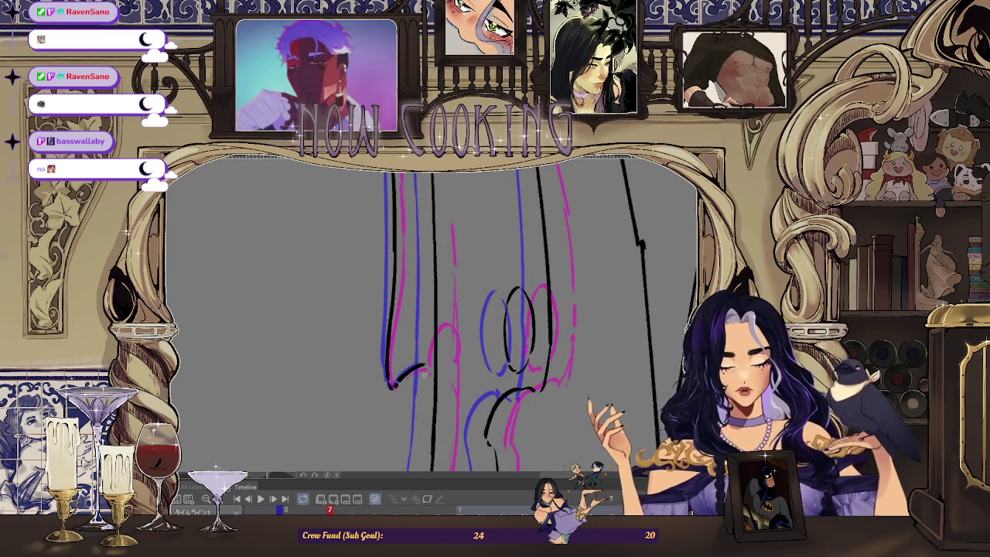
pyautogui.scroll(-3, 409, 372)
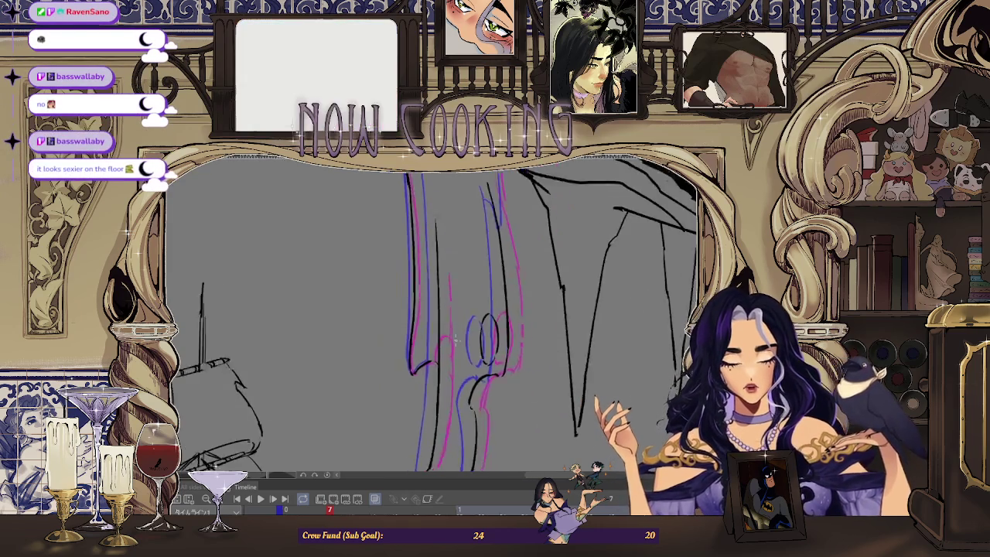
pyautogui.scroll(-2, 478, 331)
# Ink a black line along the figure's blue curve, redrawing it after an undo
pyautogui.scroll(2, 440, 232)
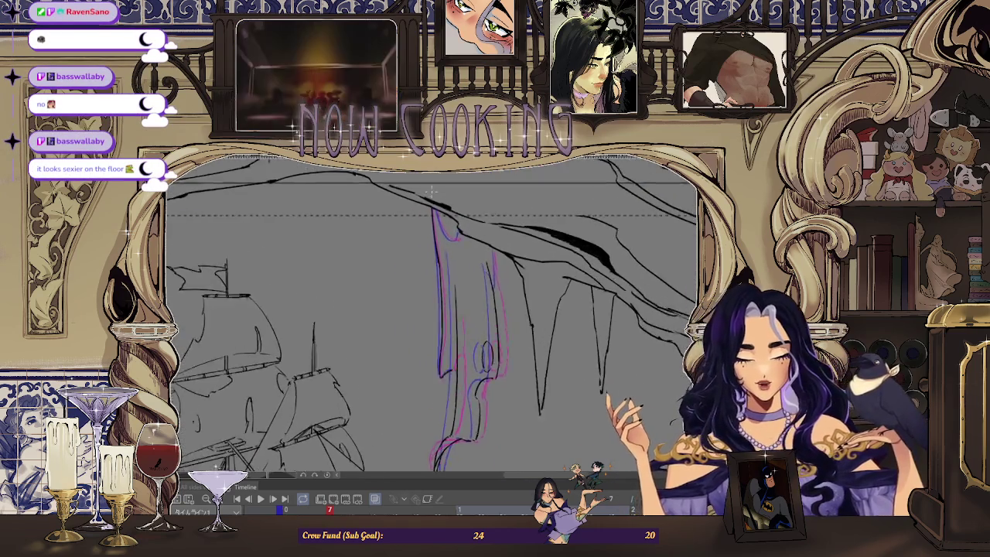
pyautogui.scroll(3, 431, 200)
pyautogui.scroll(1, 431, 200)
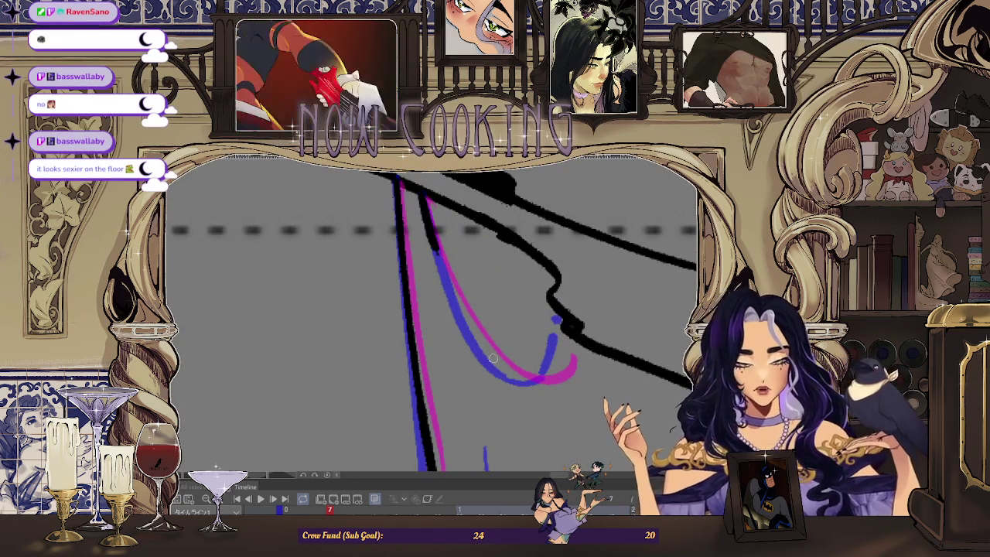
pyautogui.moveTo(435, 247)
pyautogui.mouseDown()
pyautogui.moveTo(496, 338)
pyautogui.moveTo(556, 373)
pyautogui.mouseUp()
pyautogui.hotkey('ctrl', 'z')
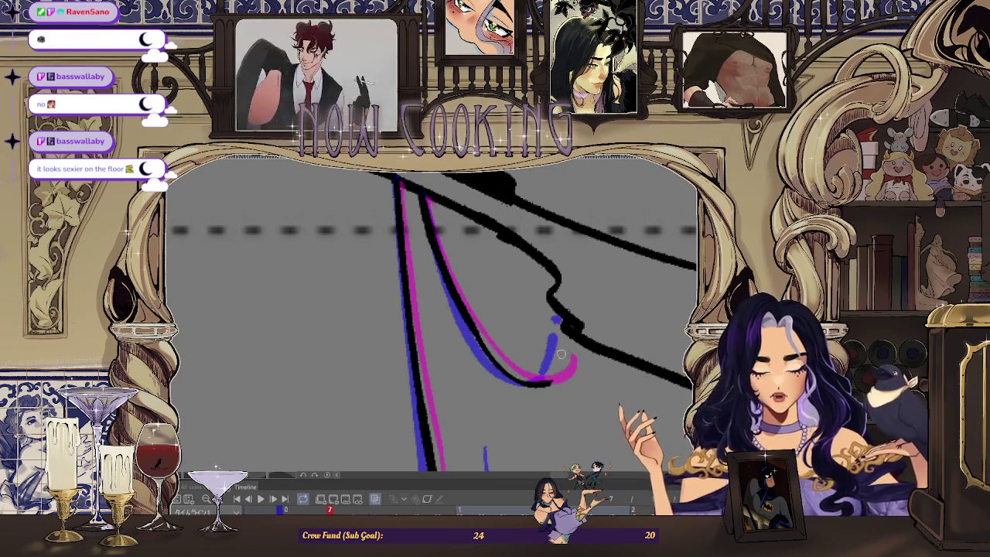
pyautogui.moveTo(471, 330); pyautogui.dragTo(554, 383)
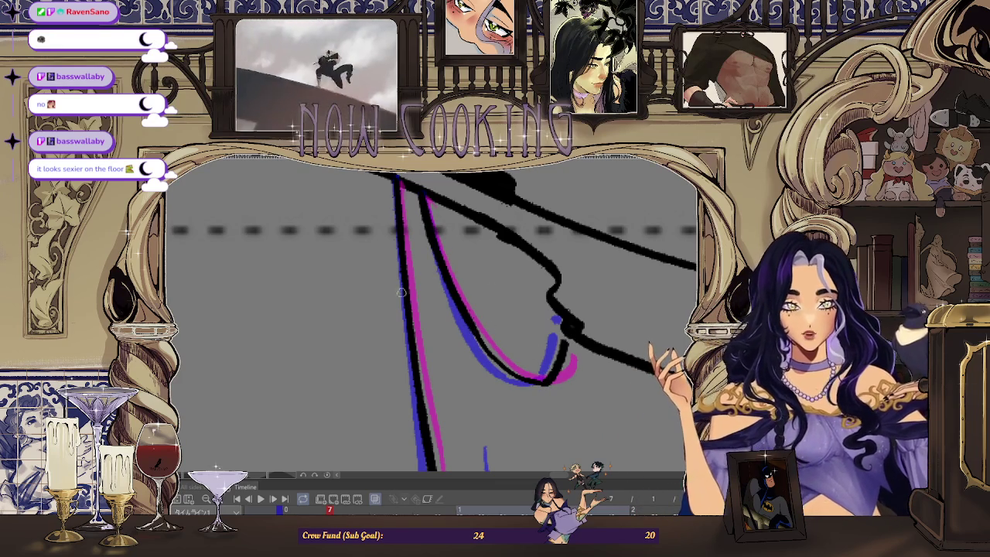
pyautogui.scroll(-1, 410, 309)
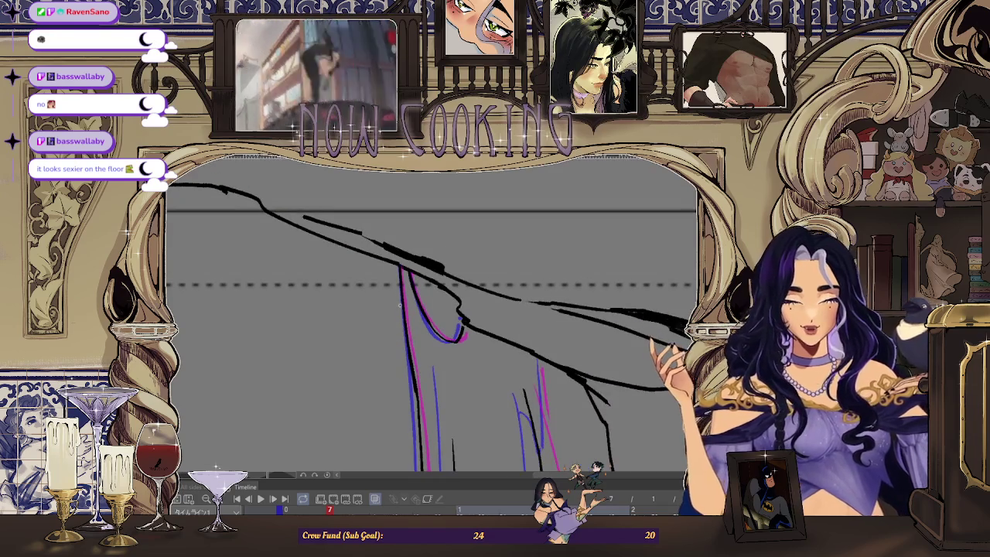
pyautogui.scroll(-1, 402, 299)
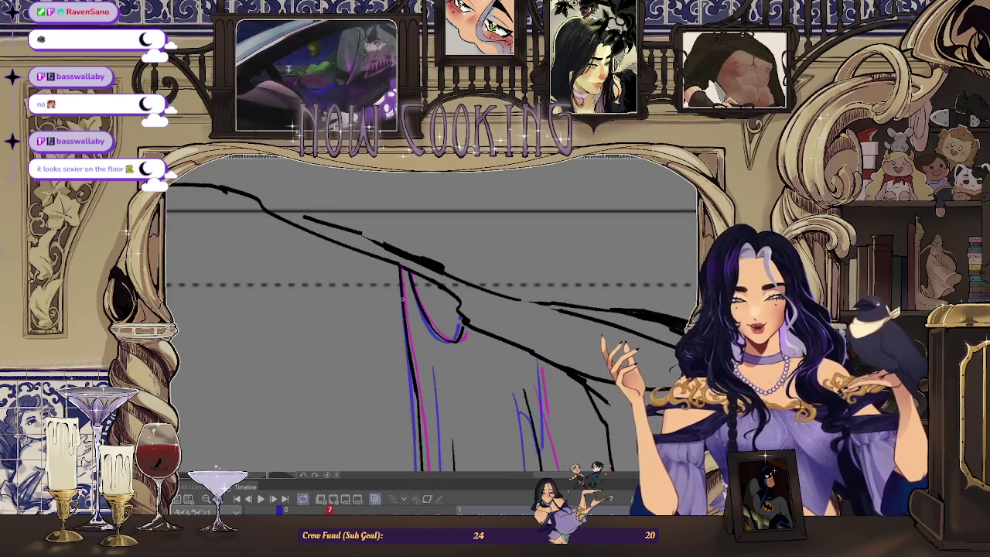
pyautogui.scroll(-1, 509, 285)
pyautogui.scroll(-1, 509, 285)
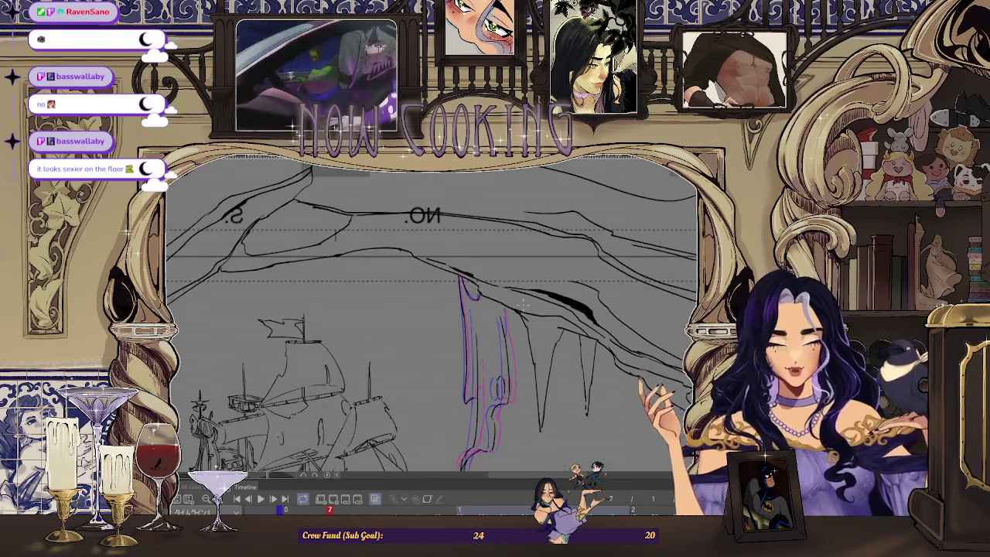
# Mirror the canvas horizontally, discard a trial short stroke, and zoom out to the whole scene
pyautogui.press('h')
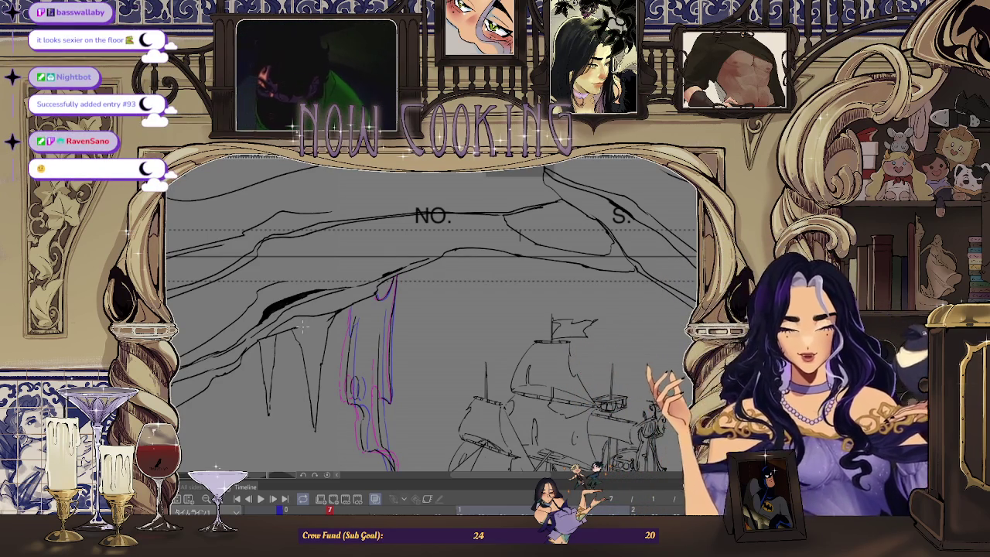
pyautogui.scroll(3, 302, 329)
pyautogui.scroll(2, 317, 344)
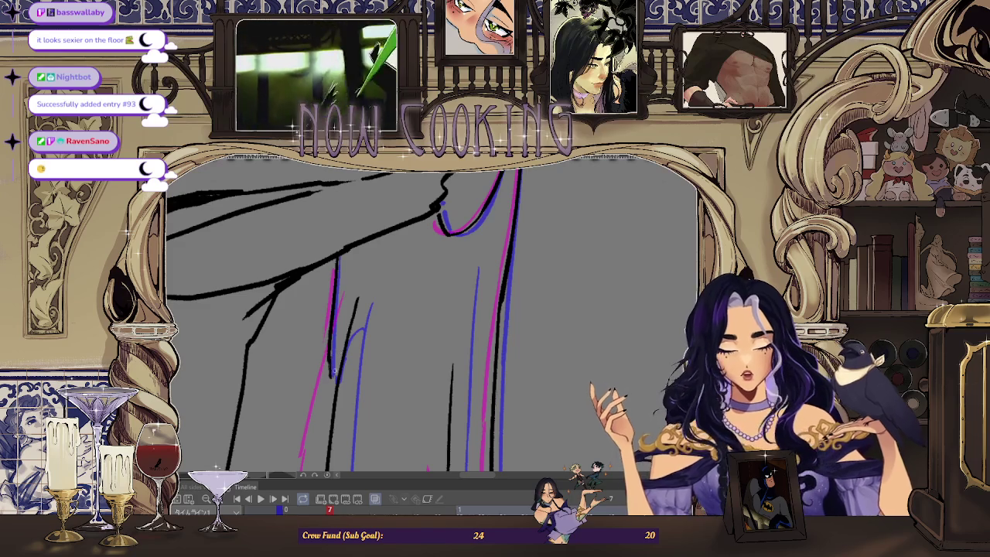
pyautogui.moveTo(330, 374); pyautogui.dragTo(341, 357)
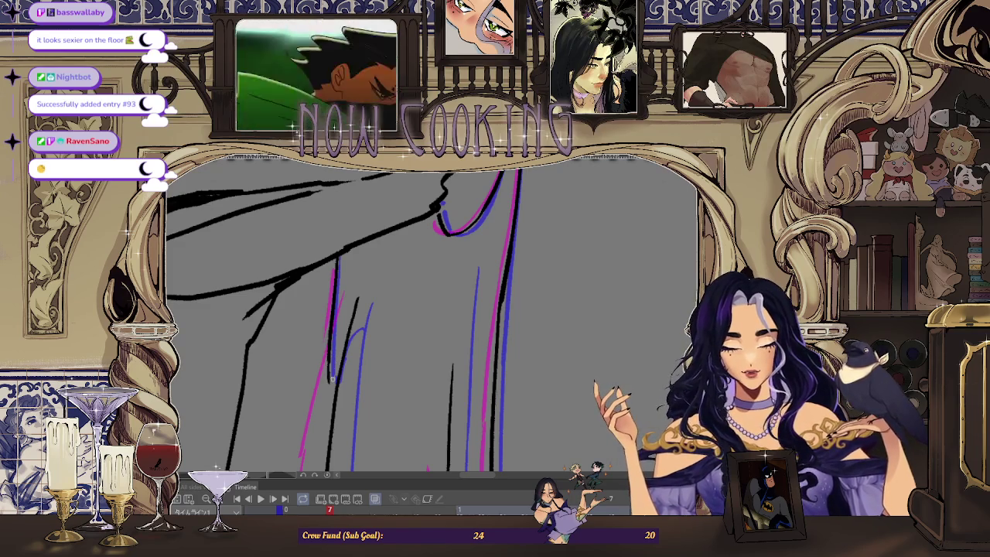
pyautogui.hotkey('ctrl', 'z')
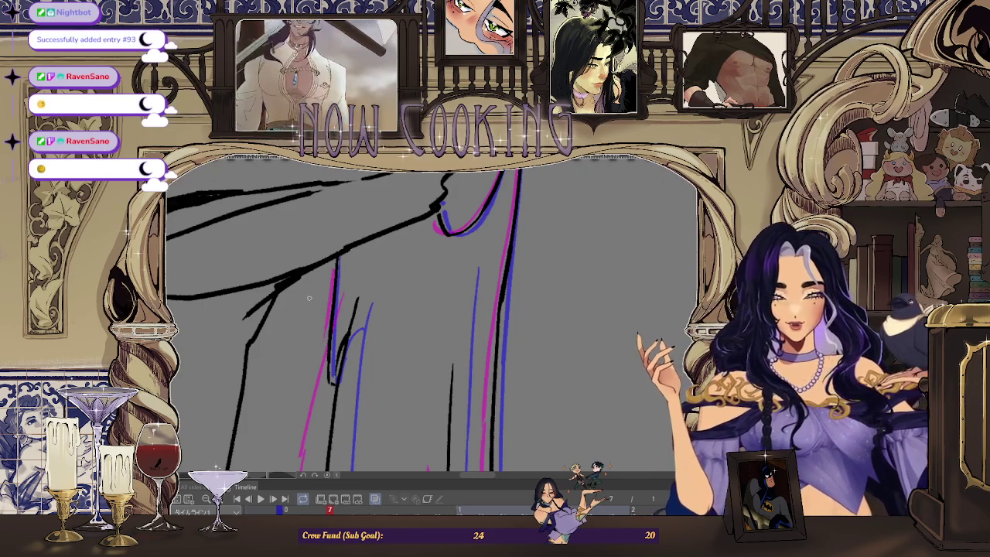
pyautogui.hotkey('ctrl', '0')
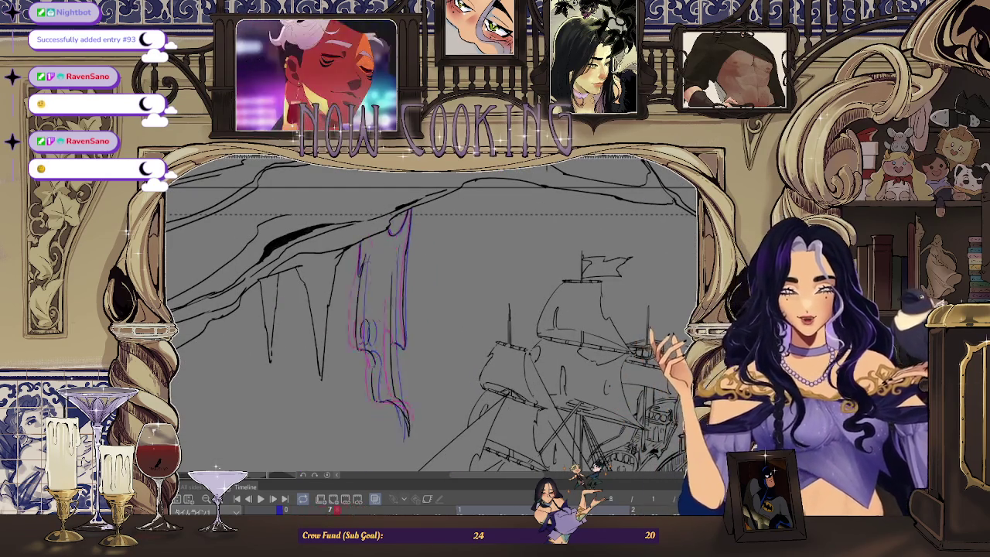
# Pause playback, step to frame 15, and zoom in on the figure's pink-and-blue rough
pyautogui.scroll(-2, 468, 205)
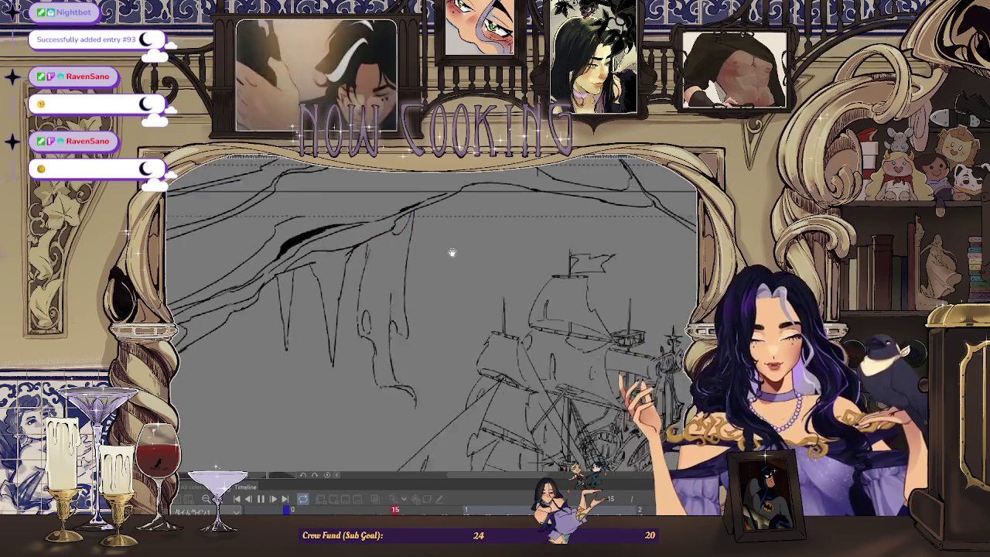
pyautogui.scroll(-2, 451, 254)
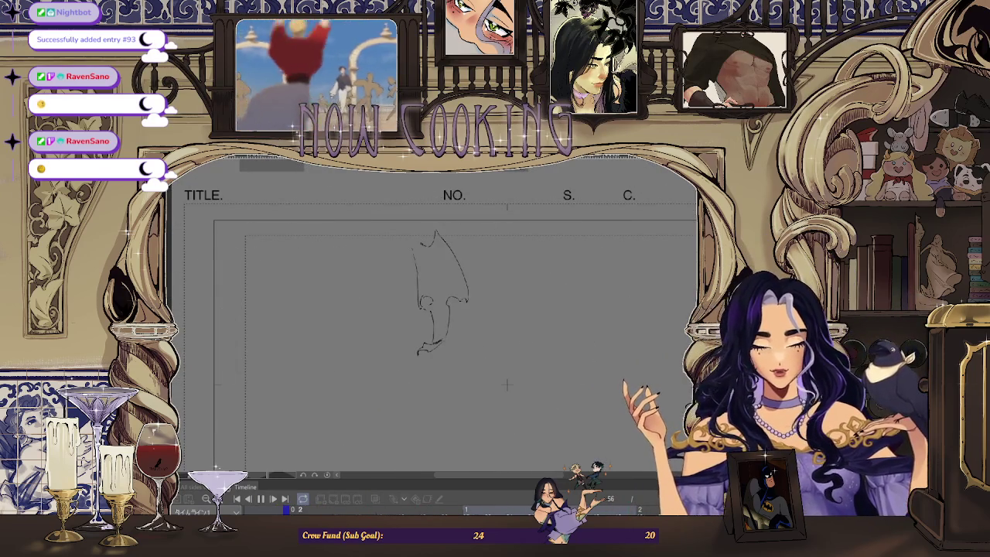
pyautogui.click(261, 499)
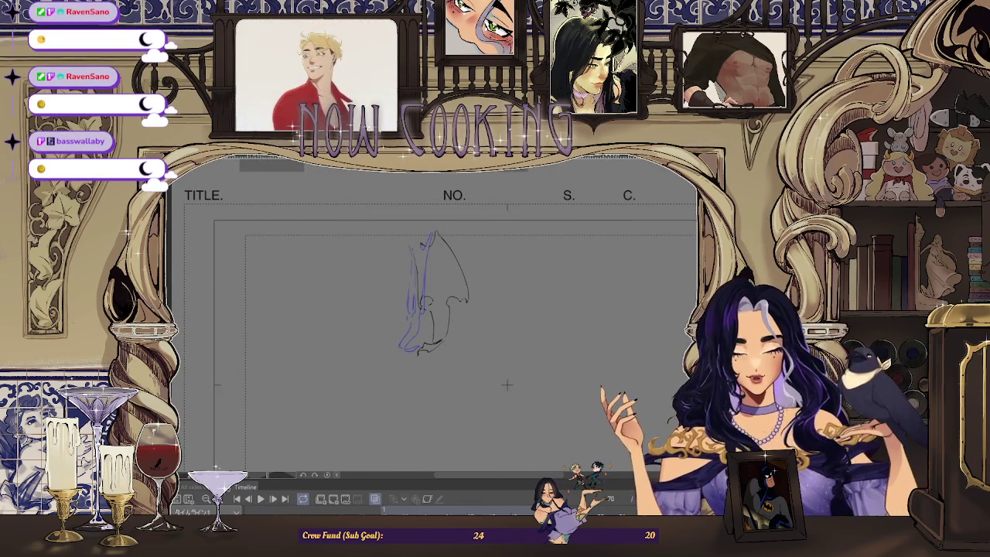
pyautogui.press('Right')
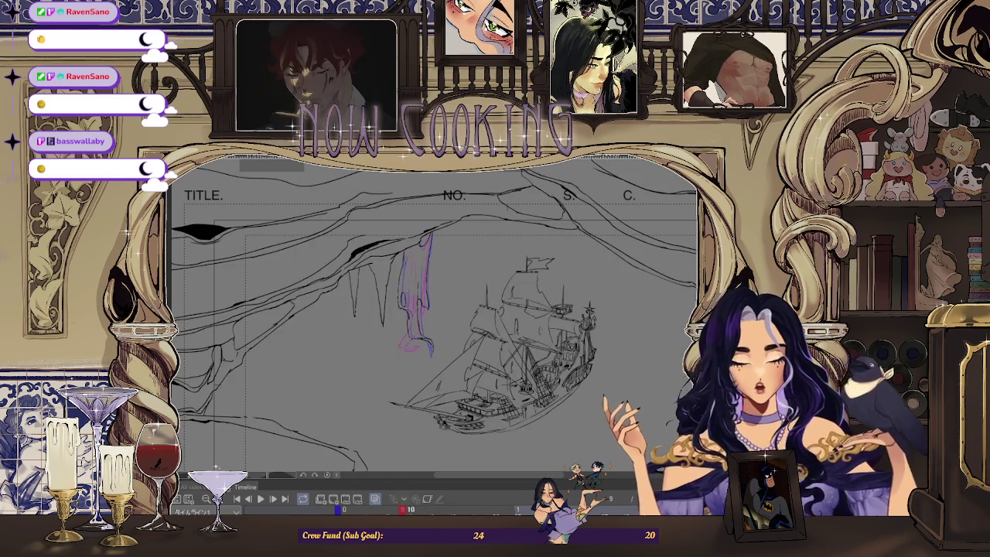
pyautogui.press('space')
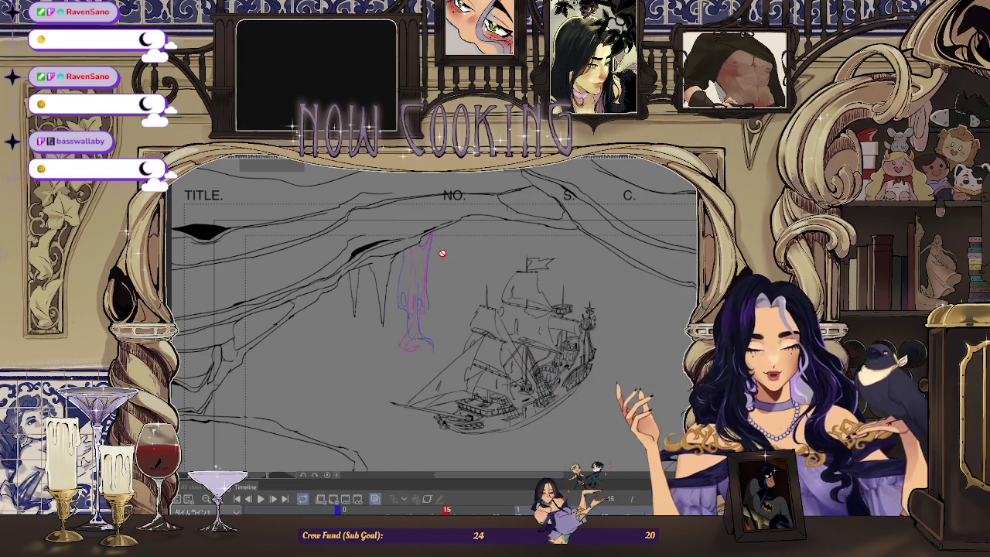
pyautogui.scroll(2, 443, 253)
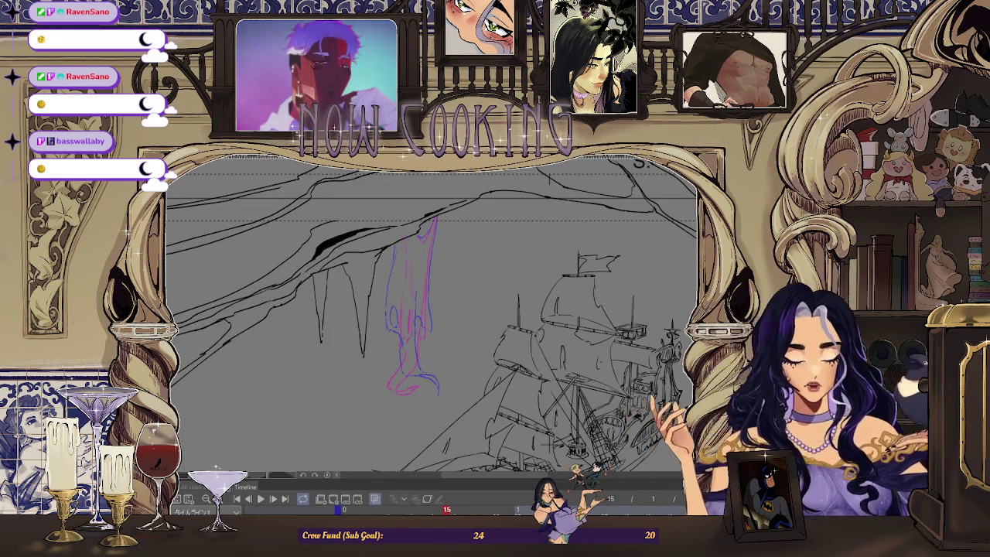
pyautogui.scroll(2, 409, 252)
pyautogui.scroll(2, 395, 243)
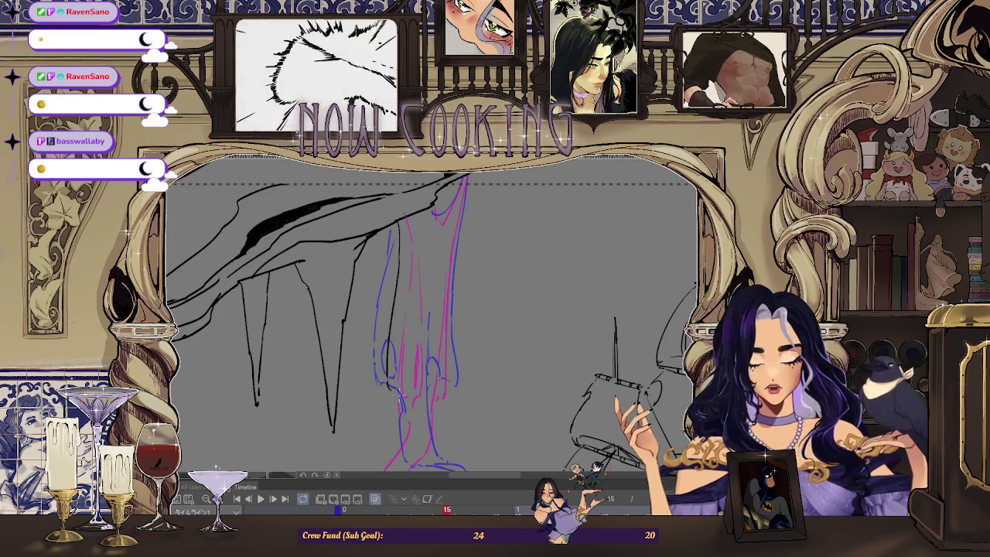
# Pan and rotate the view toward the ship and flip between neighbouring frames to check motion
pyautogui.moveTo(387, 381)
pyautogui.mouseDown()
pyautogui.moveTo(451, 341)
pyautogui.moveTo(437, 259)
pyautogui.mouseUp()
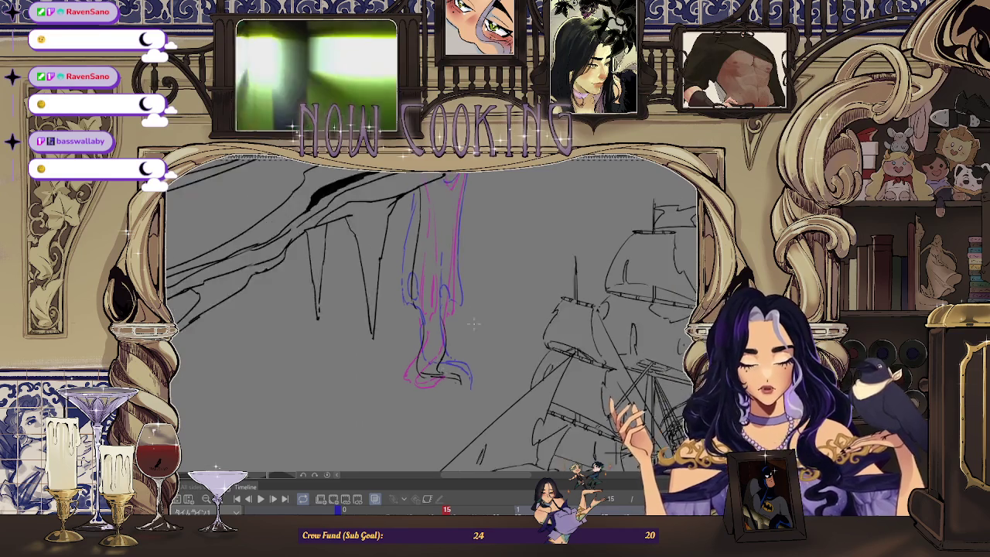
pyautogui.moveTo(436, 375); pyautogui.dragTo(443, 307)
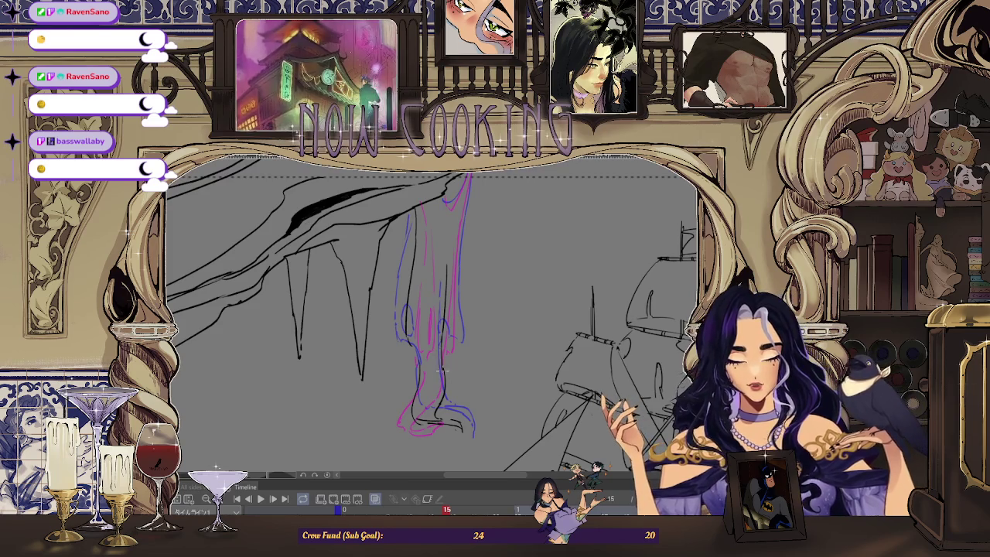
pyautogui.scroll(2, 459, 275)
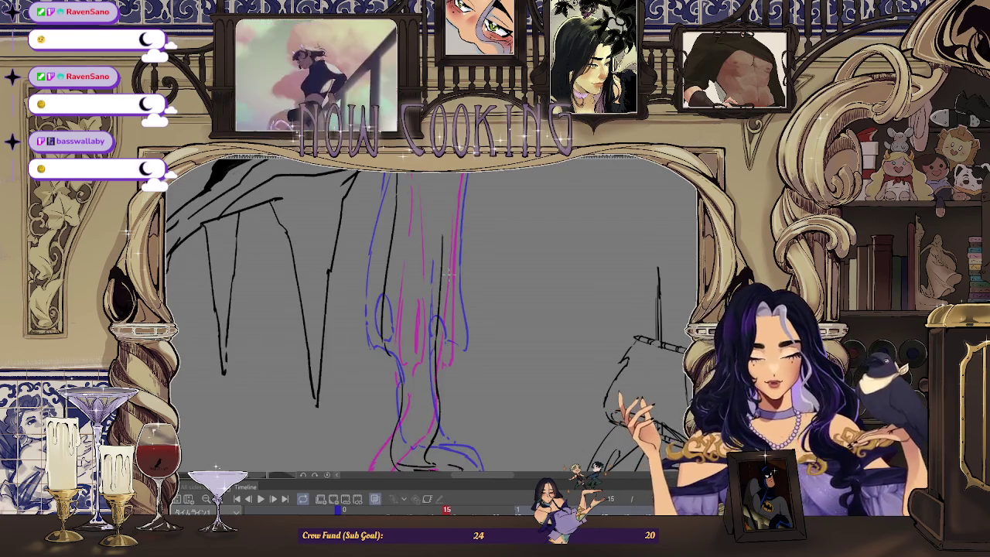
pyautogui.press('Right')
pyautogui.press('Left')
pyautogui.press('Left')
pyautogui.press('Right')
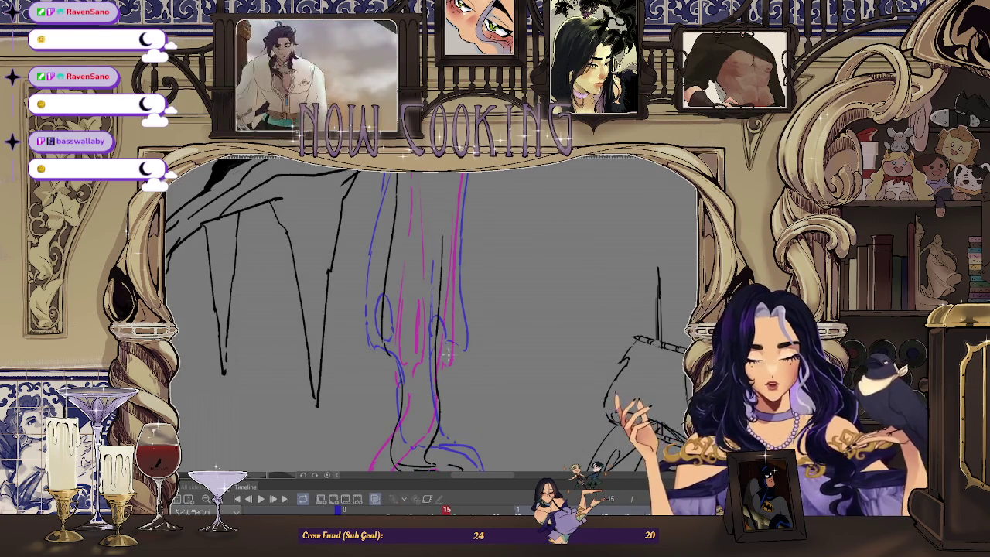
pyautogui.scroll(4, 431, 309)
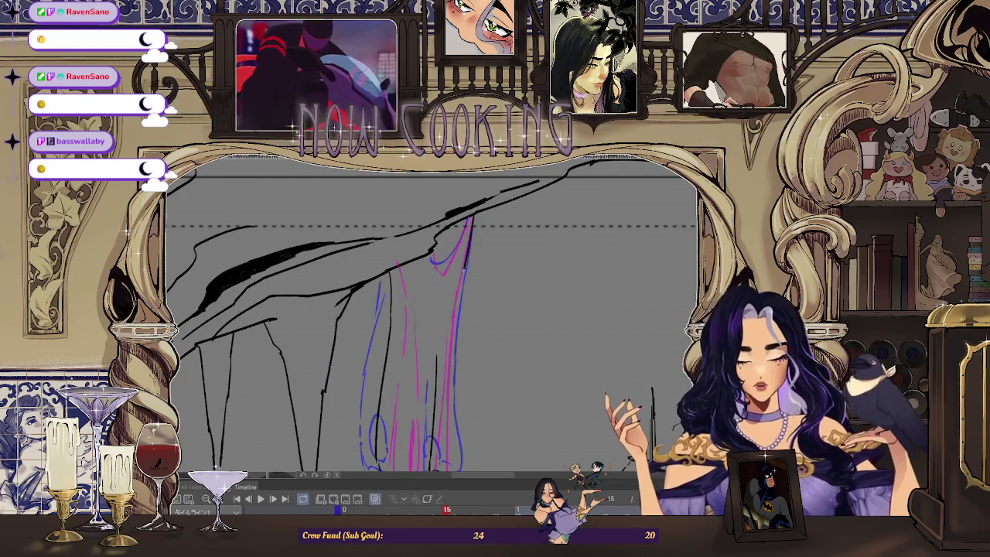
pyautogui.scroll(-2, 452, 355)
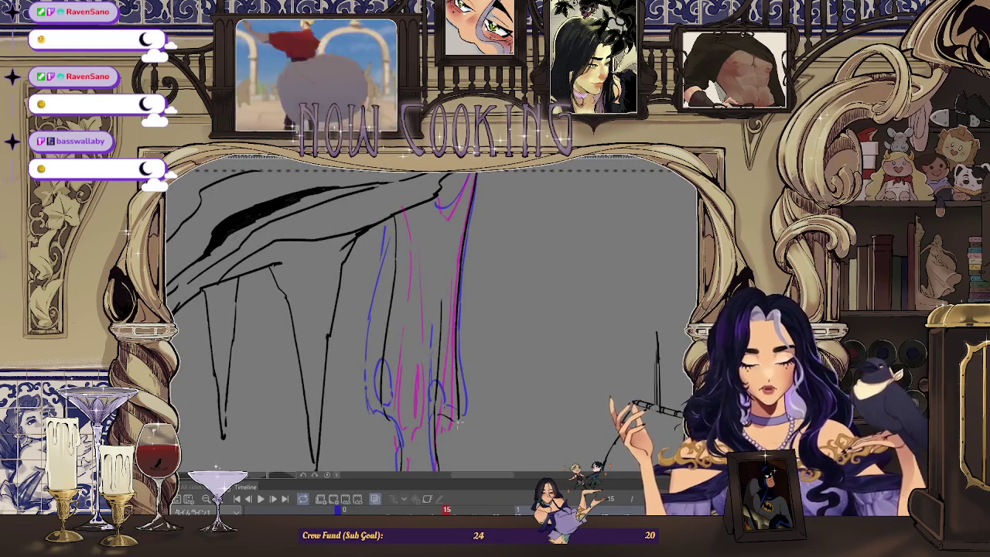
pyautogui.scroll(3, 452, 363)
# Draw a blue curve at the pink V's bottom and two black loop lines, then hide onion skin
pyautogui.moveTo(432, 260); pyautogui.dragTo(461, 266)
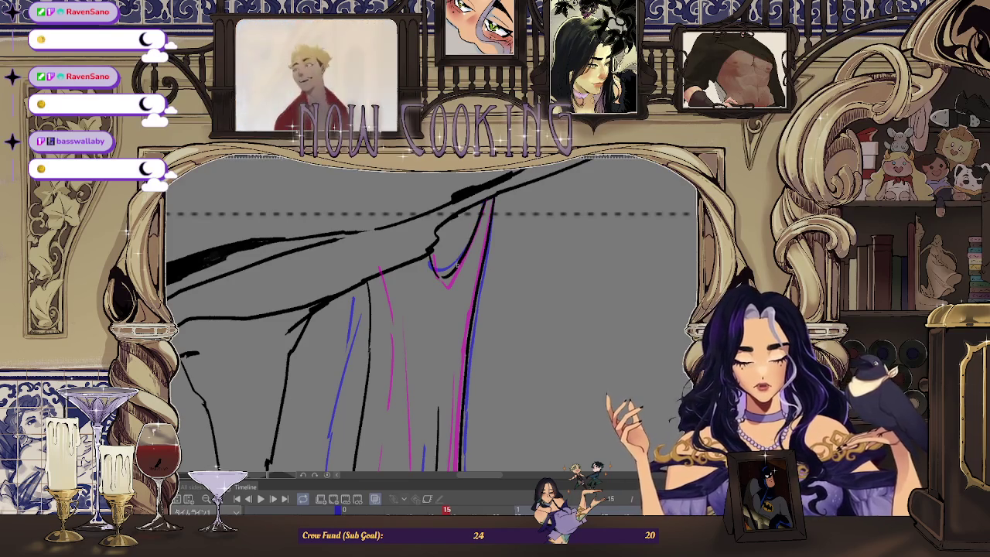
pyautogui.scroll(-3, 441, 329)
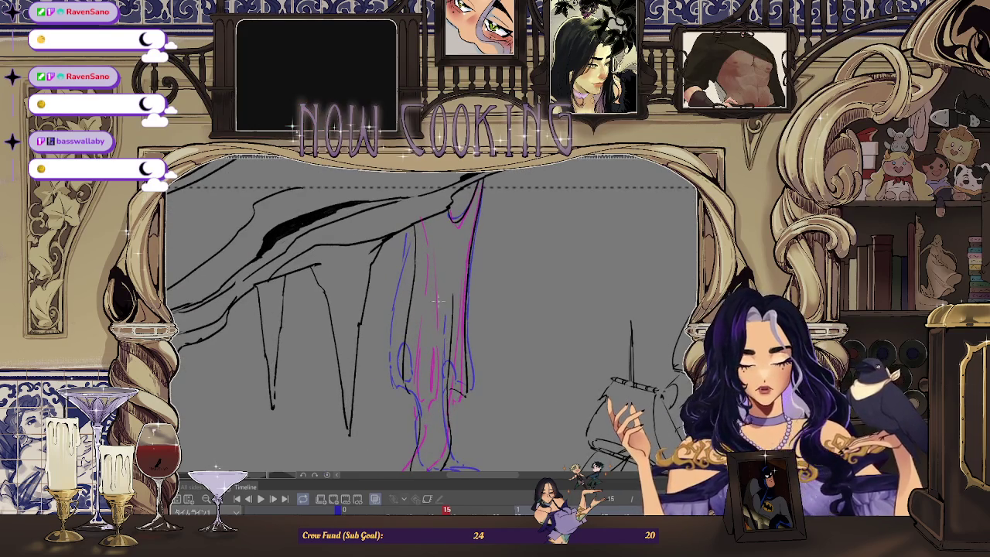
pyautogui.scroll(2, 441, 329)
pyautogui.moveTo(415, 359); pyautogui.dragTo(412, 393)
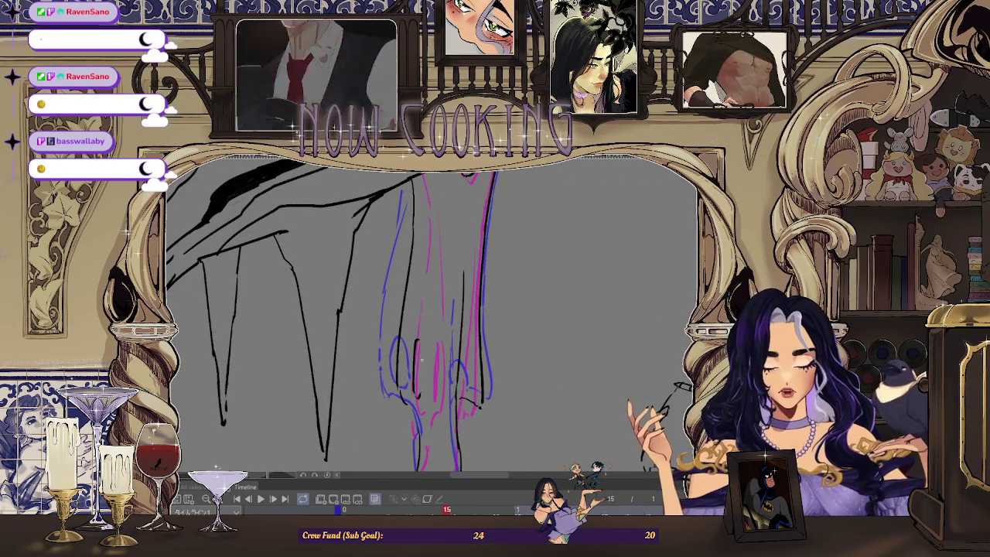
pyautogui.moveTo(417, 339); pyautogui.dragTo(424, 387)
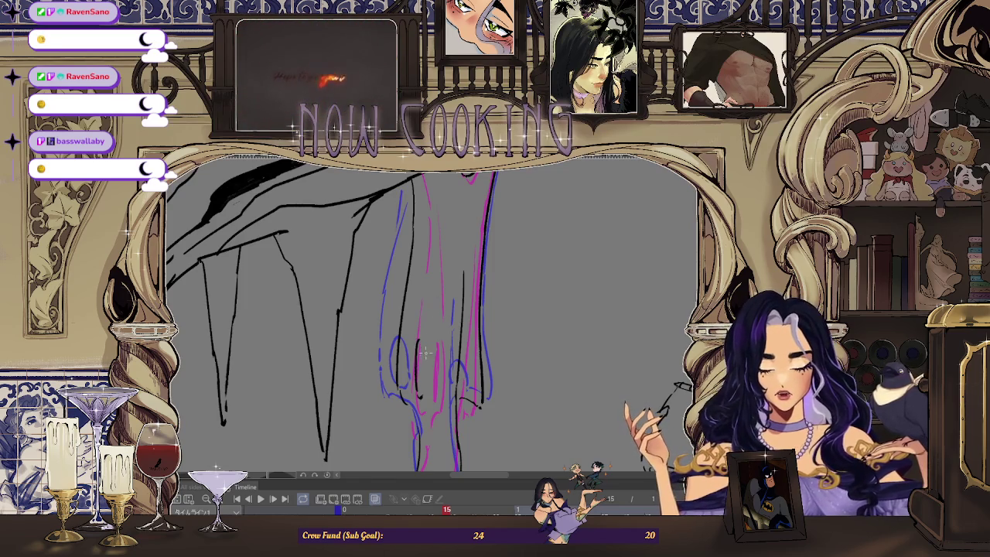
pyautogui.scroll(-2, 485, 210)
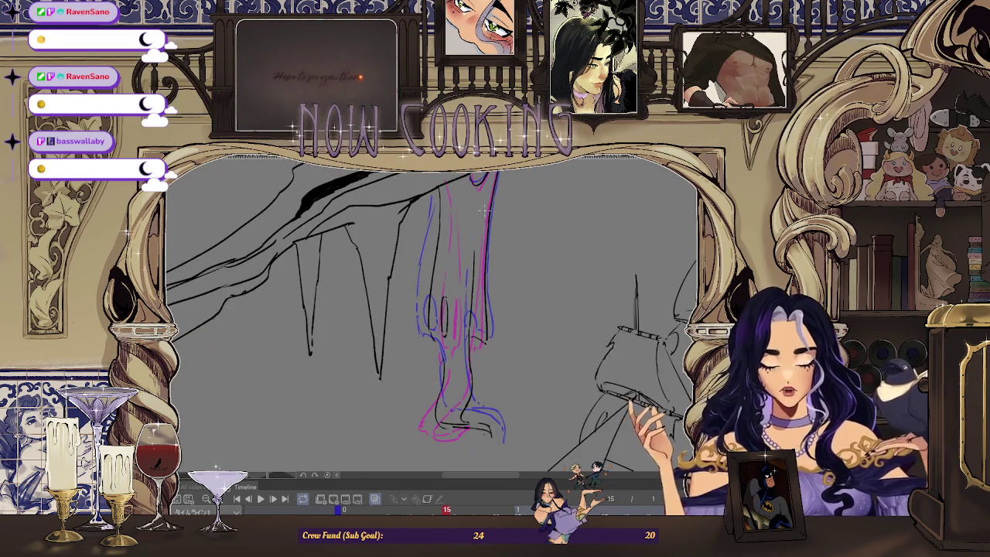
pyautogui.click(375, 501)
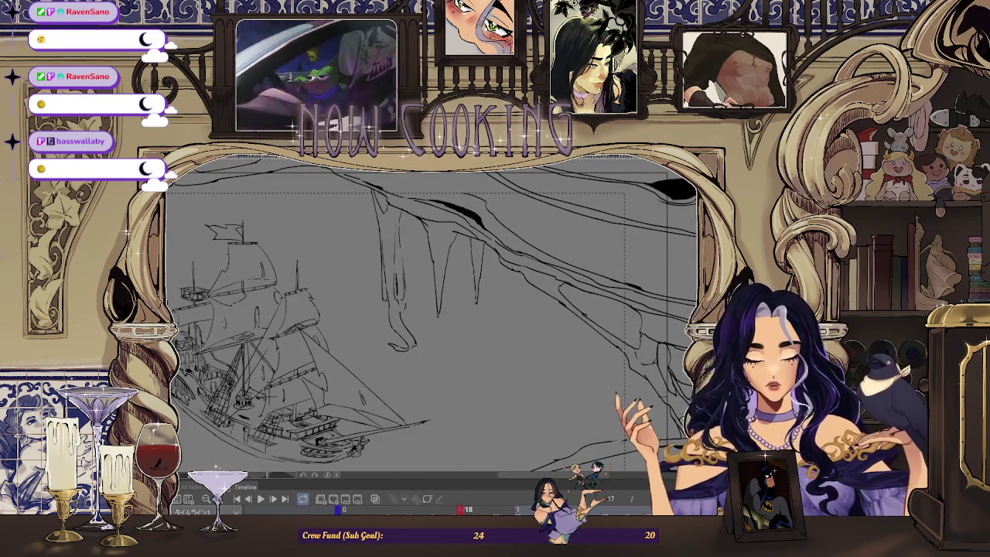
pyautogui.click(376, 499)
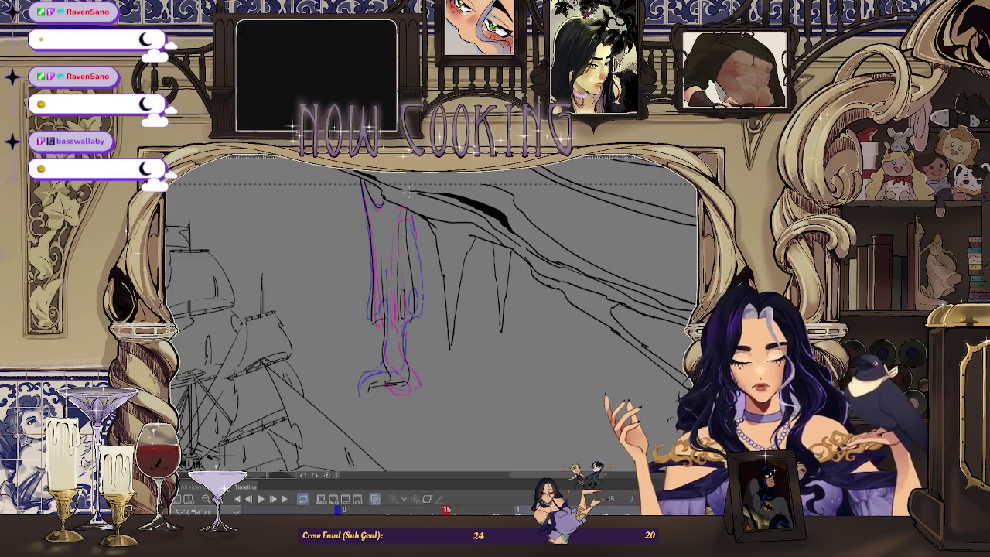
pyautogui.scroll(2, 412, 177)
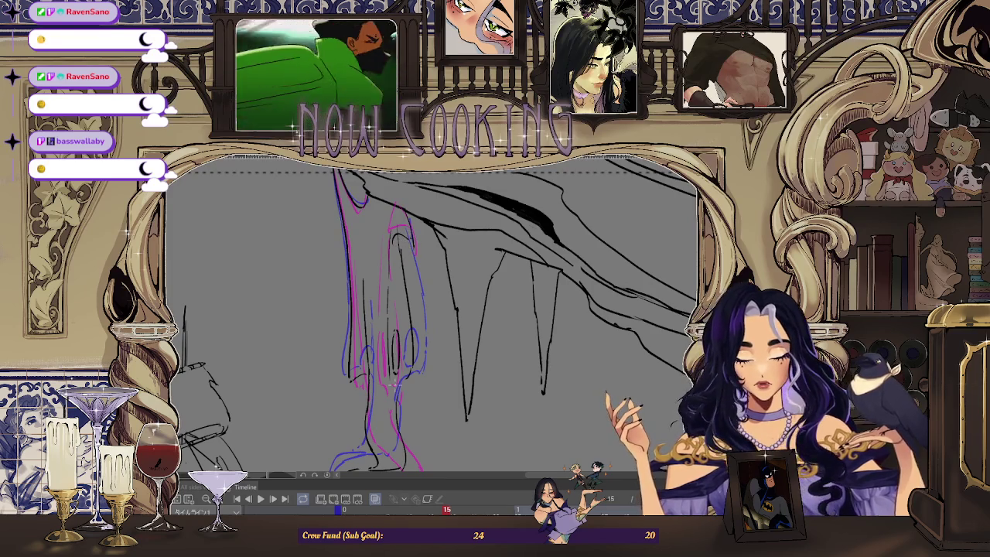
pyautogui.moveTo(389, 509); pyautogui.dragTo(347, 510)
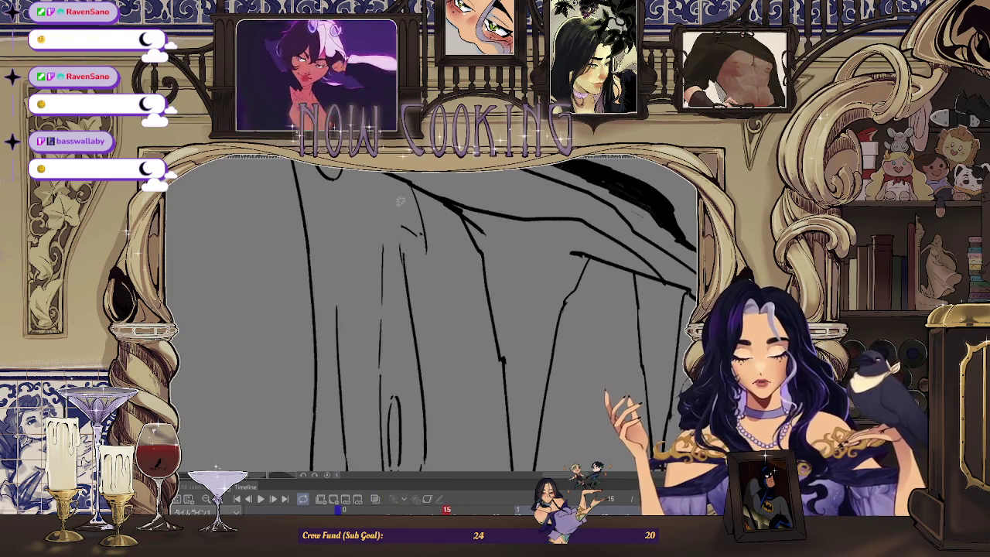
pyautogui.press('space')
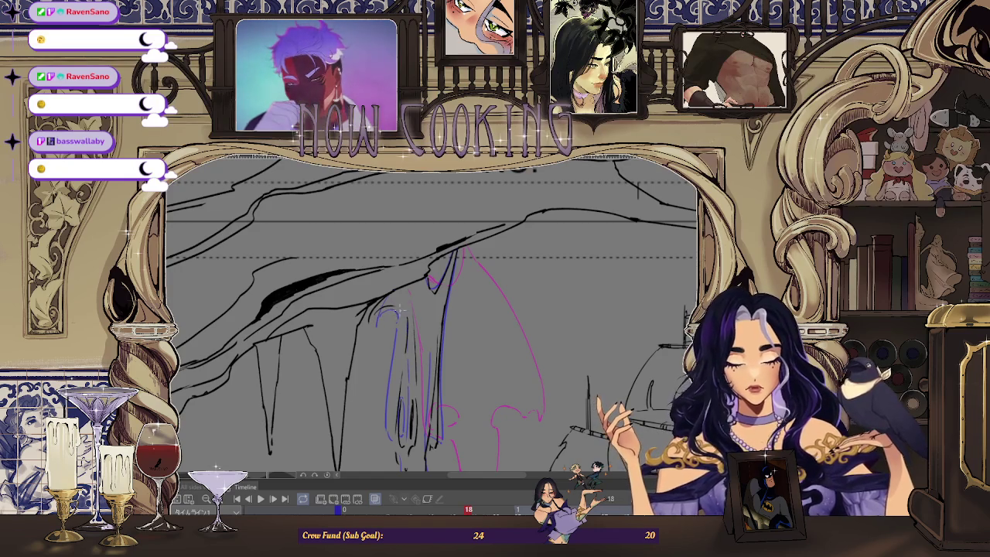
# Hide onion skin, step back to frame 13, and turn onion skinning on again
pyautogui.click(375, 501)
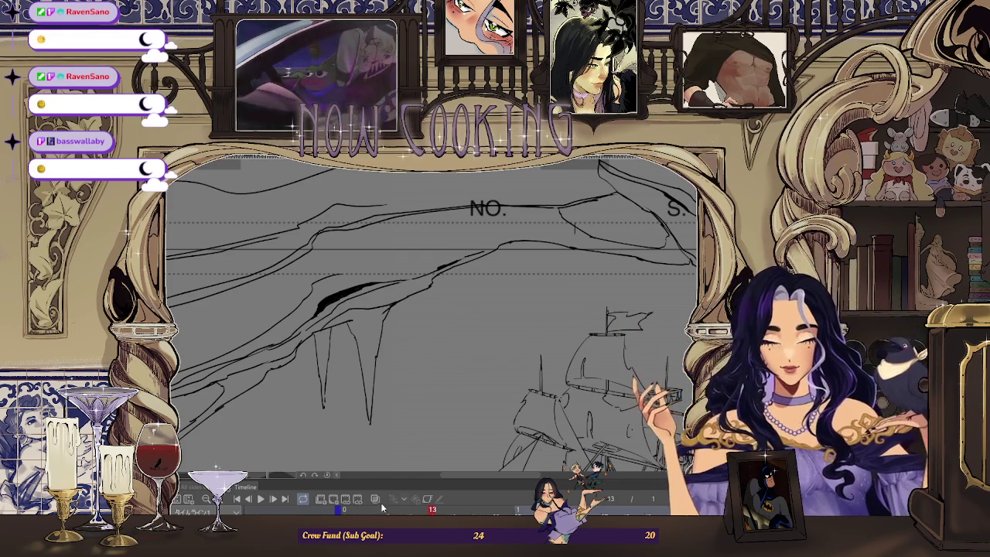
pyautogui.press('Right')
pyautogui.press('Right')
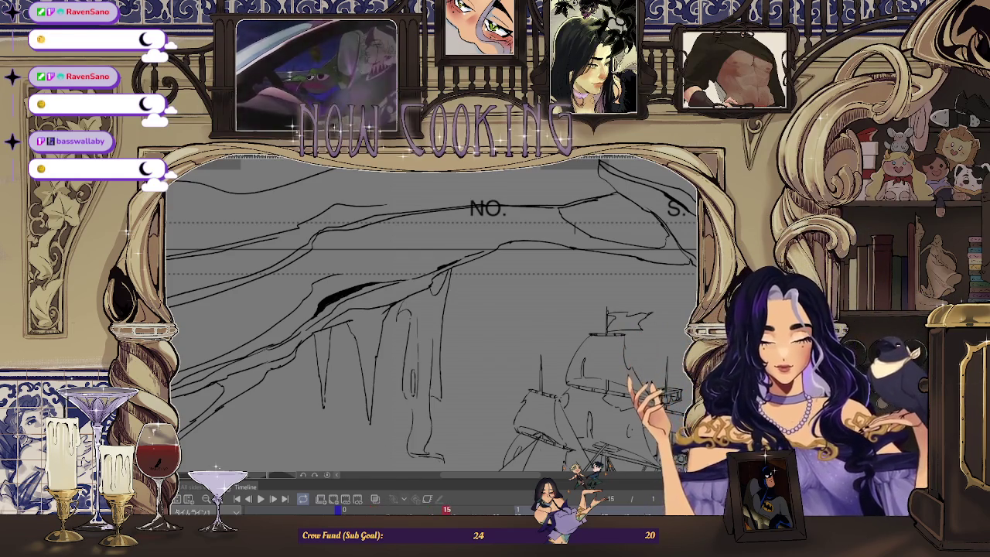
pyautogui.press('Left')
pyautogui.press('Left')
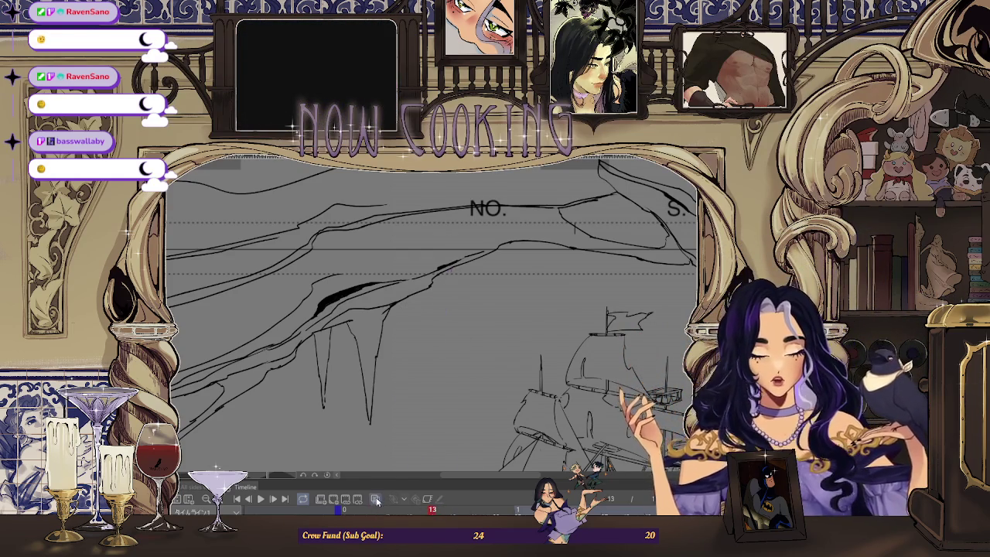
pyautogui.click(376, 499)
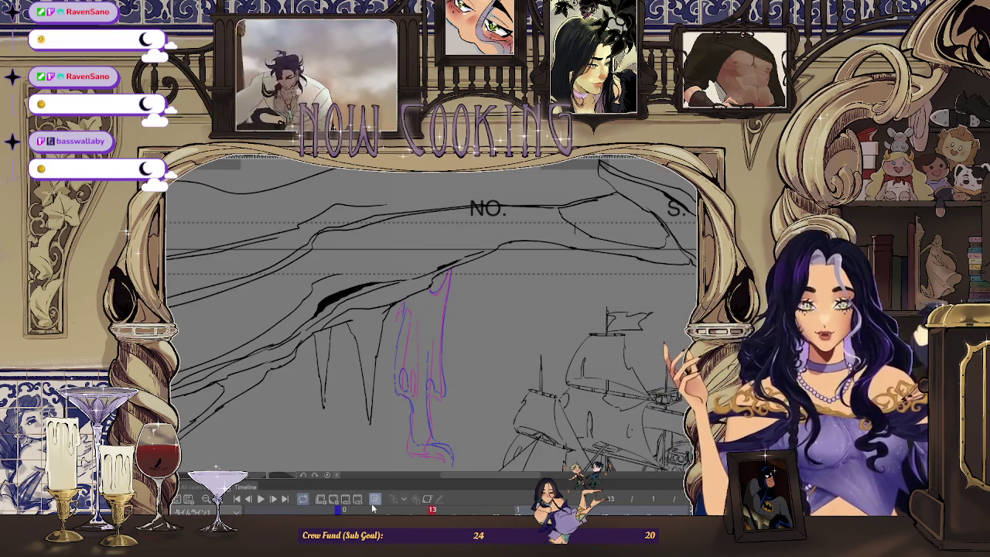
pyautogui.scroll(2, 433, 431)
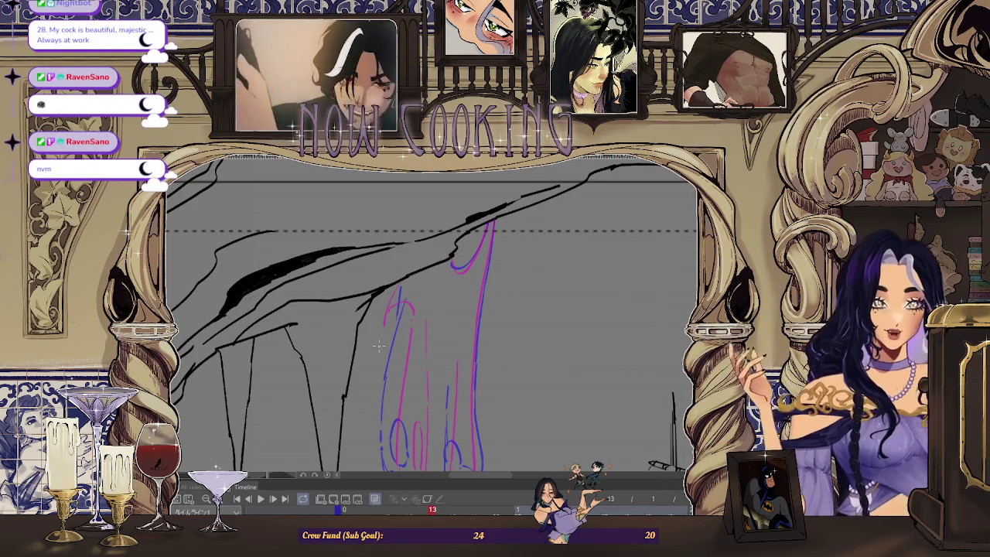
pyautogui.hotkey('ctrl', '0')
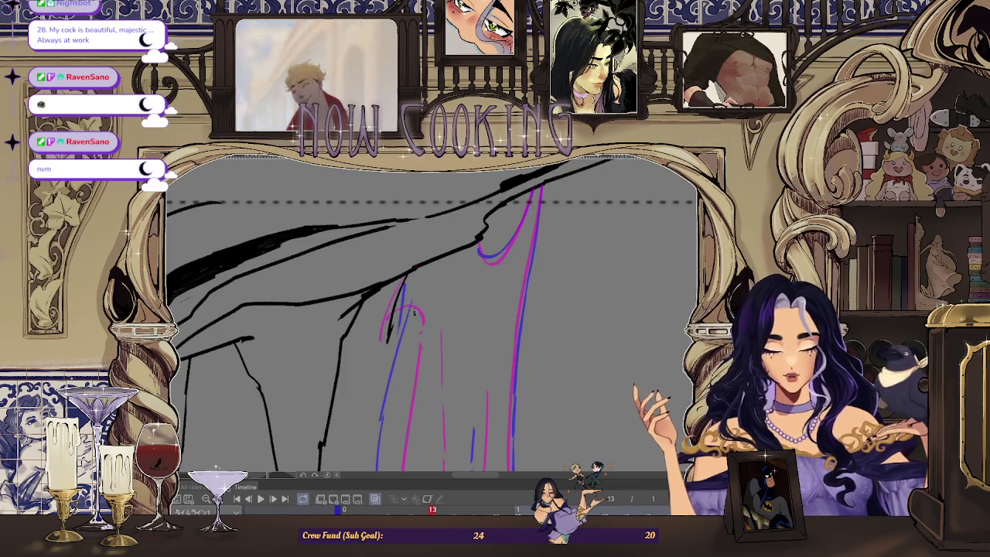
pyautogui.scroll(-2, 406, 368)
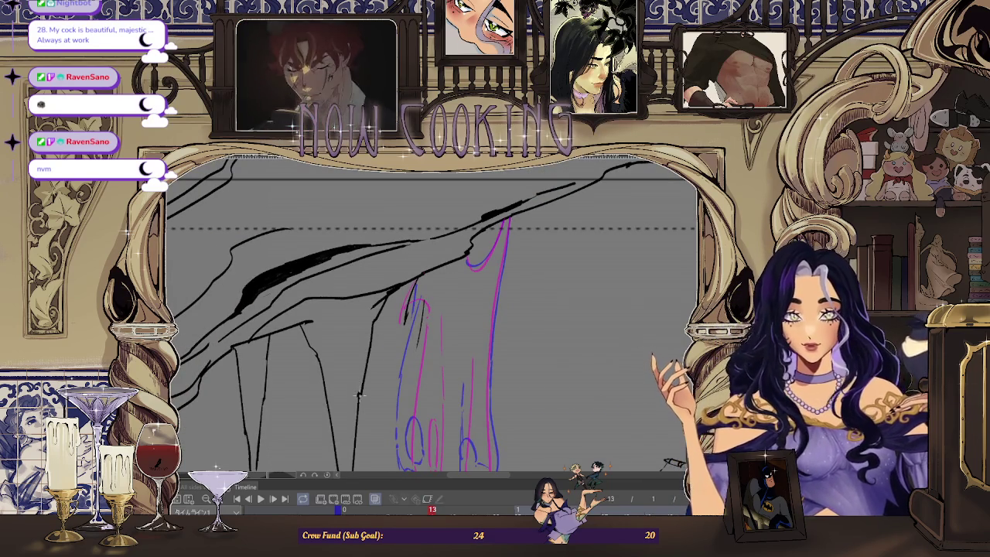
pyautogui.scroll(2, 409, 358)
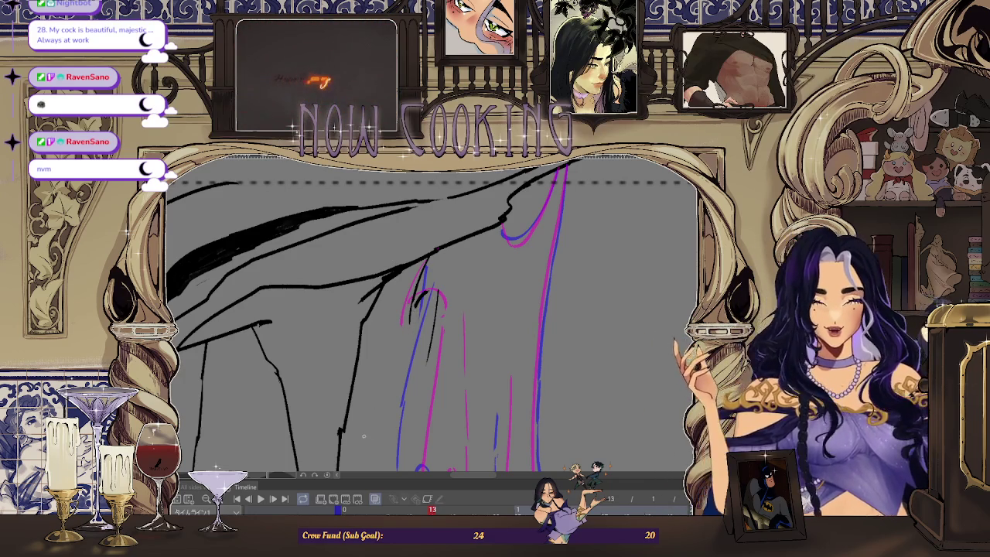
pyautogui.moveTo(364, 436)
pyautogui.mouseDown()
pyautogui.moveTo(437, 251)
pyautogui.moveTo(676, 379)
pyautogui.mouseUp()
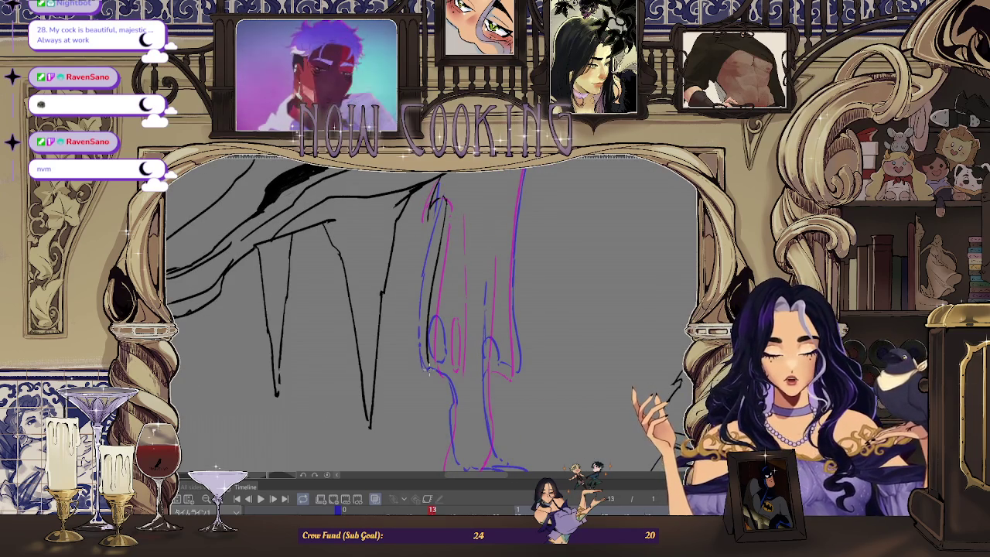
pyautogui.moveTo(677, 379); pyautogui.dragTo(588, 333)
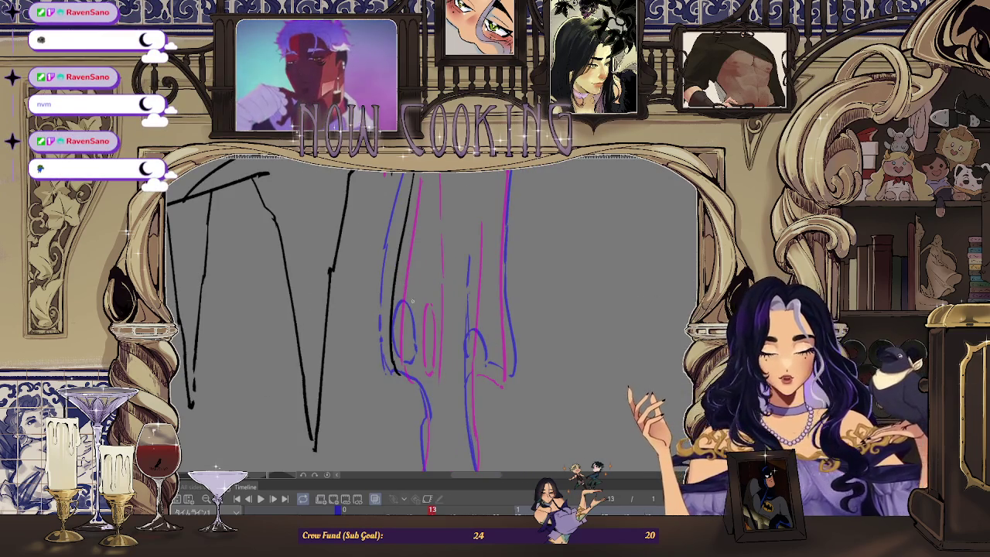
# Undo a stray stroke and extend the black ink line down the leg in mirrored view
pyautogui.hotkey('ctrl', 'z')
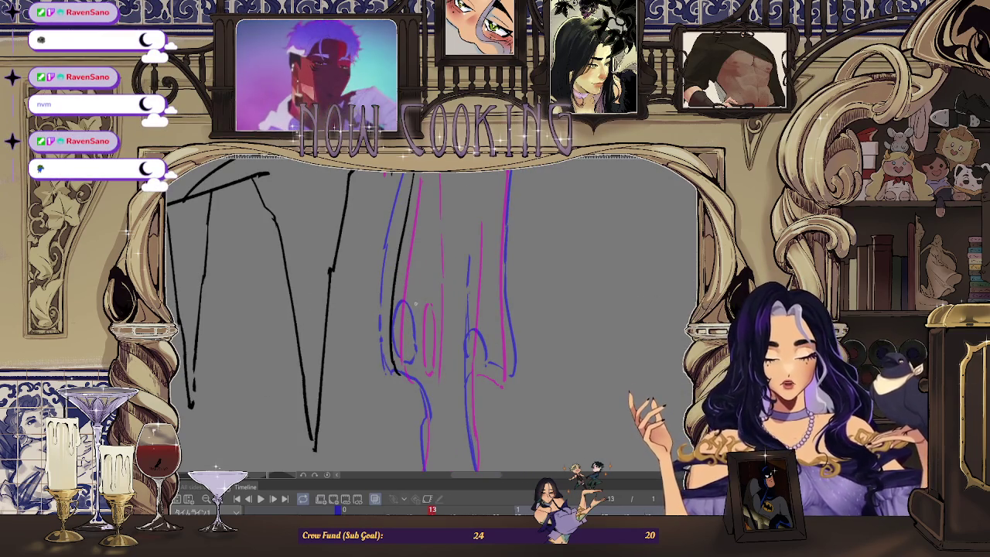
pyautogui.moveTo(412, 345); pyautogui.dragTo(408, 368)
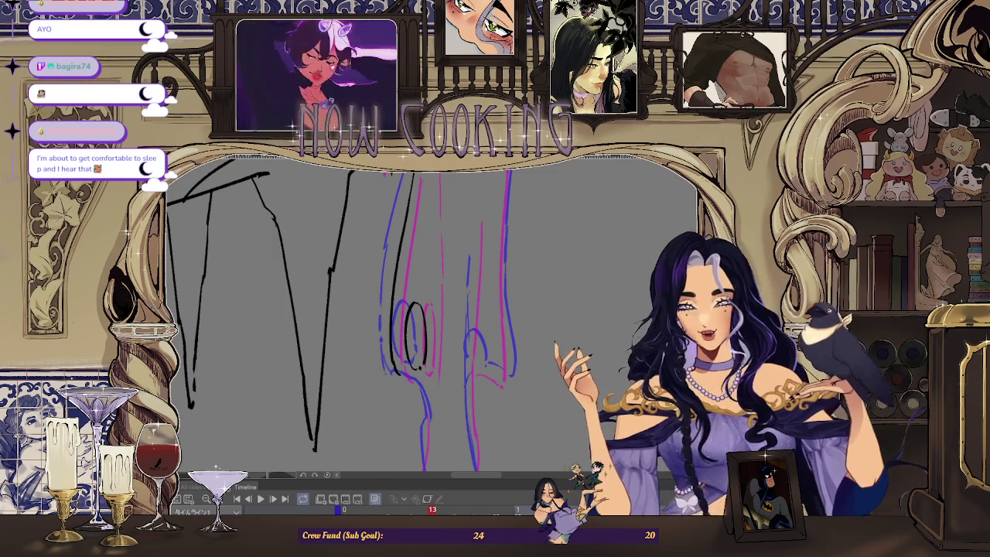
pyautogui.press('h')
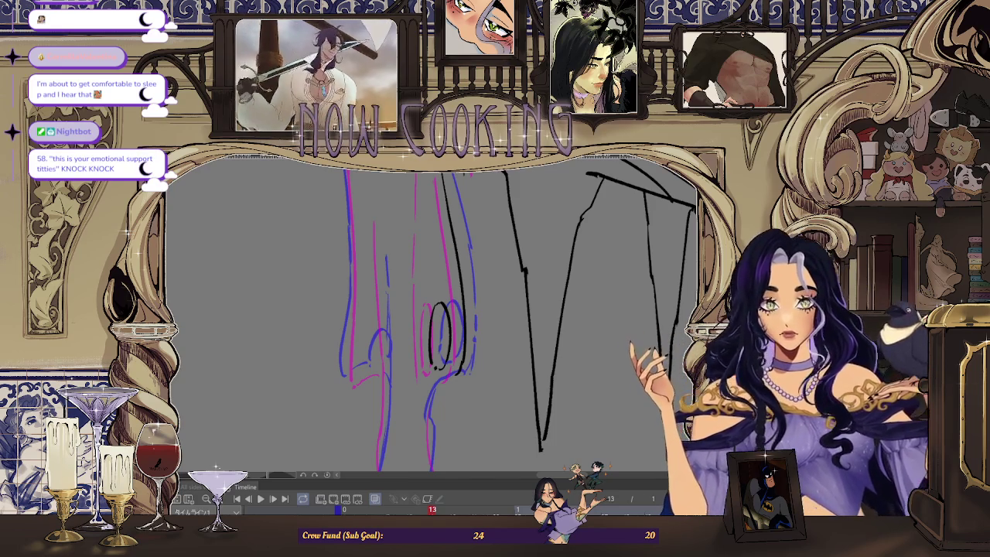
pyautogui.hotkey('ctrl', '-')
pyautogui.scroll(2, 379, 243)
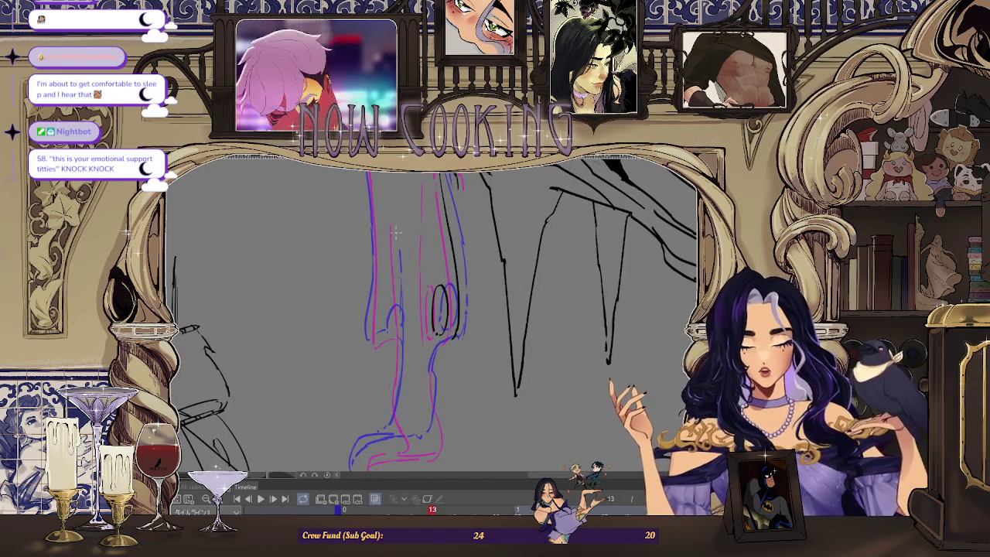
pyautogui.scroll(2, 399, 327)
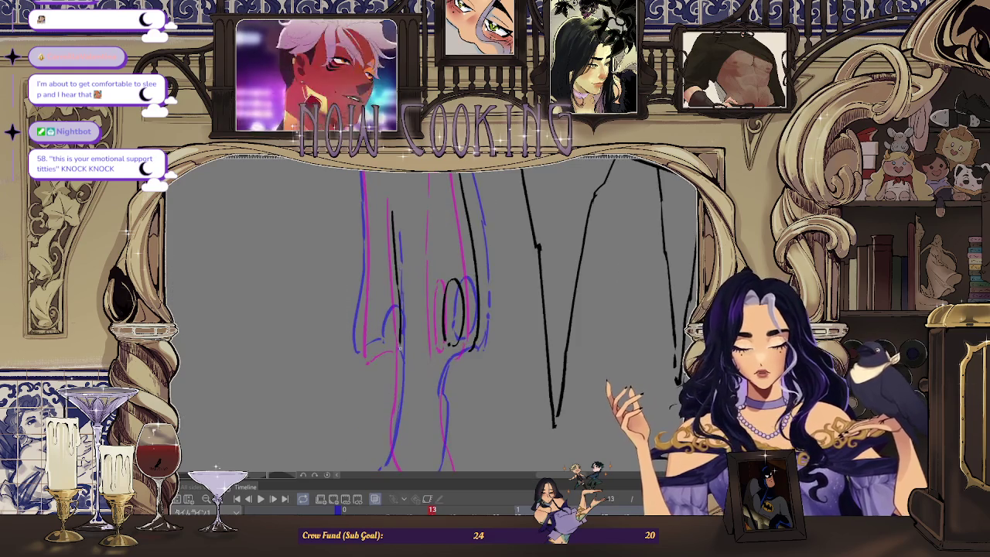
pyautogui.scroll(-2, 369, 380)
pyautogui.scroll(1, 369, 380)
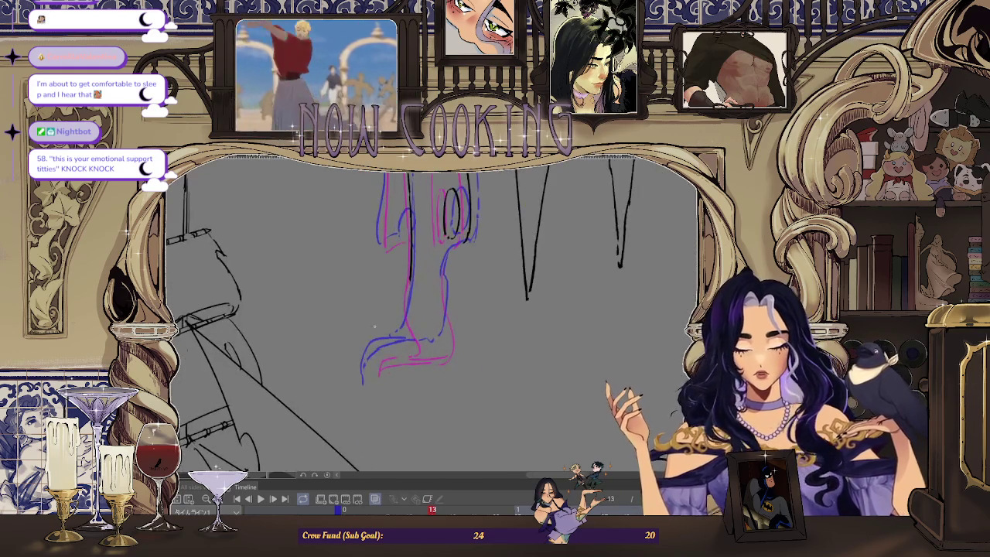
pyautogui.scroll(1, 368, 381)
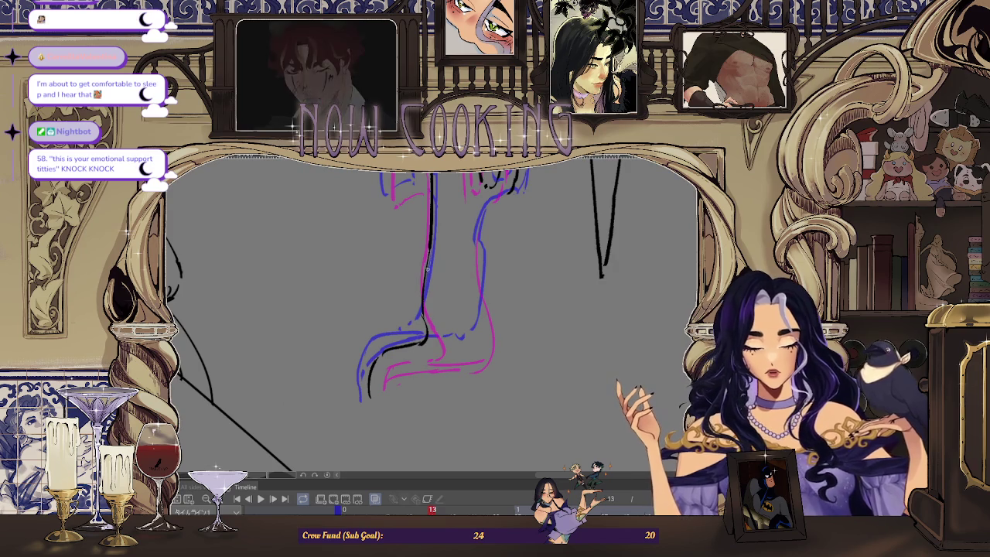
pyautogui.moveTo(426, 263); pyautogui.dragTo(420, 296)
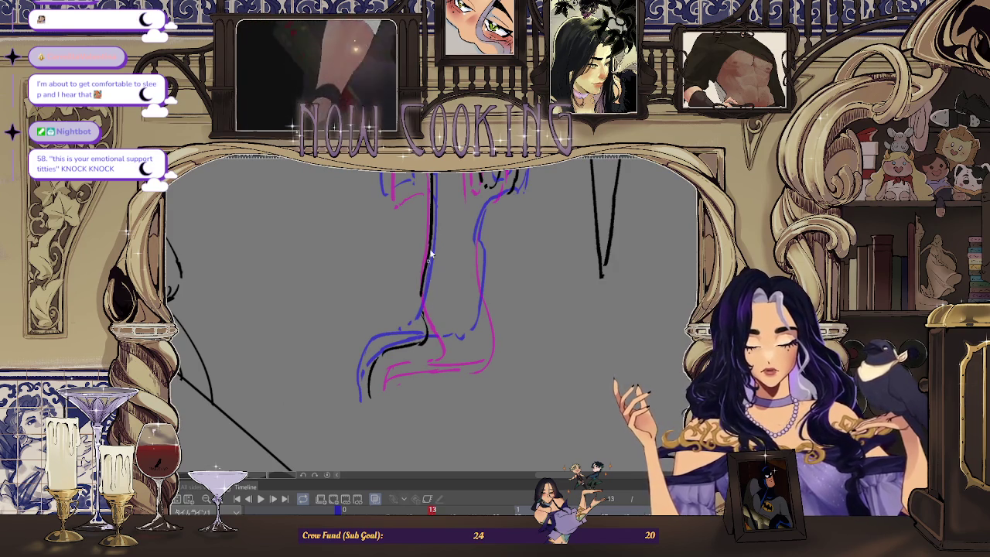
# Zoom and rotate onto the foot, erase part of a stroke, and ink the pink foot outline
pyautogui.scroll(-1, 478, 296)
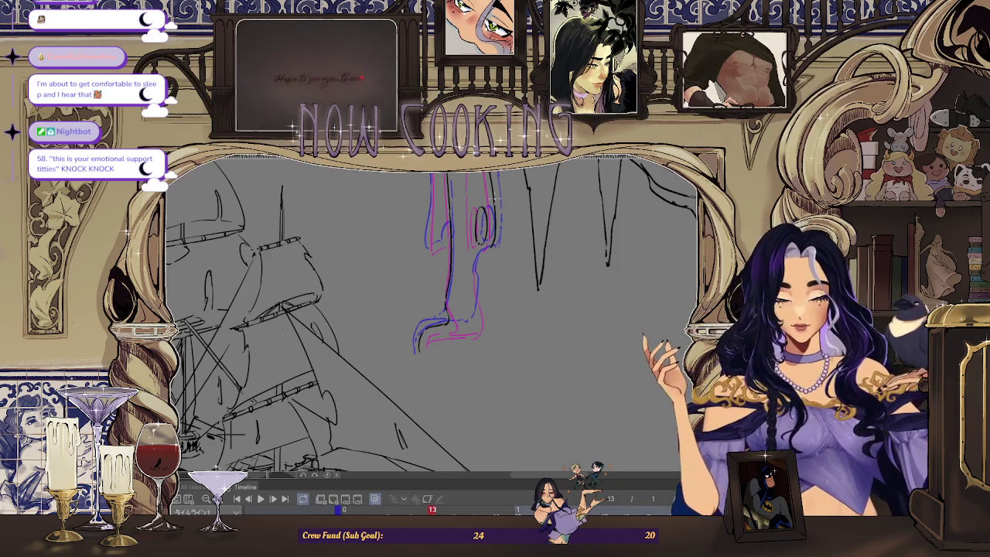
pyautogui.hotkey('ctrl', '+')
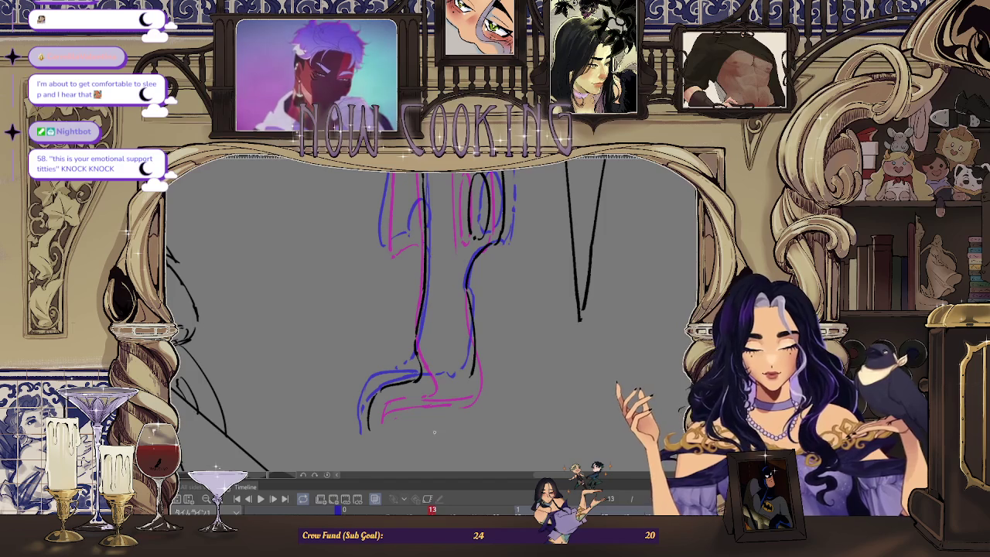
pyautogui.press('^')
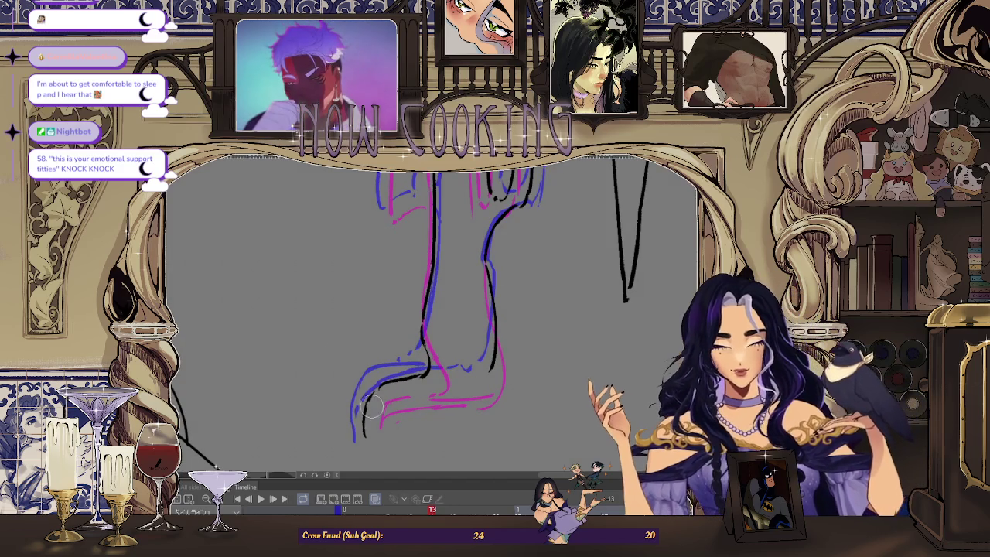
pyautogui.moveTo(410, 377)
pyautogui.mouseDown()
pyautogui.moveTo(363, 394)
pyautogui.moveTo(414, 377)
pyautogui.mouseUp()
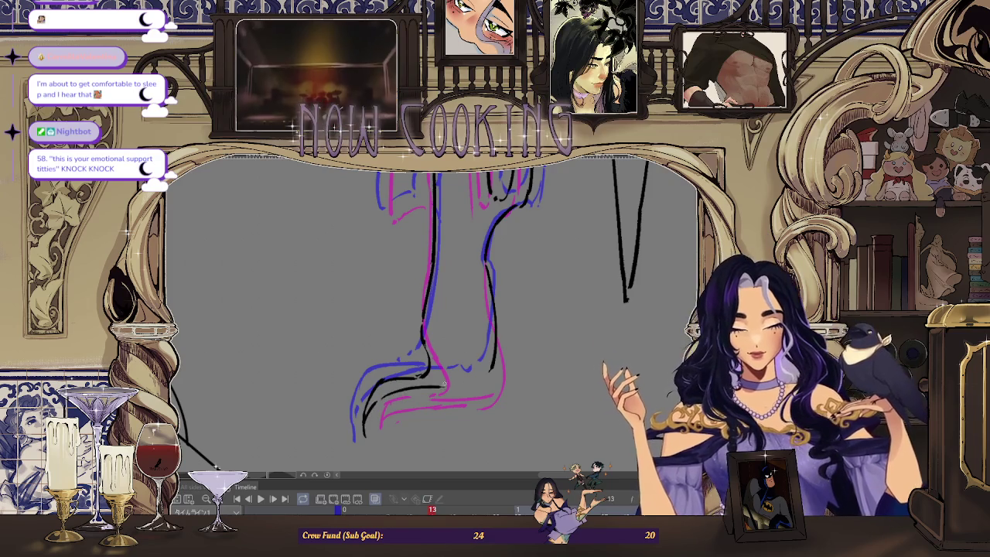
pyautogui.moveTo(379, 402); pyautogui.dragTo(447, 391)
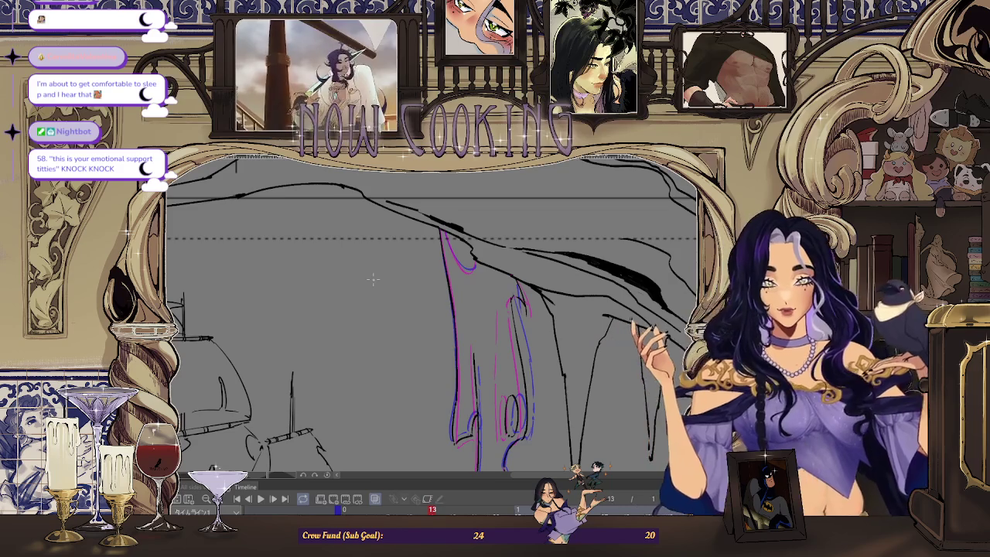
# Unflip the canvas, adjust the zoom, and play the animation twice to review the inking
pyautogui.press('h')
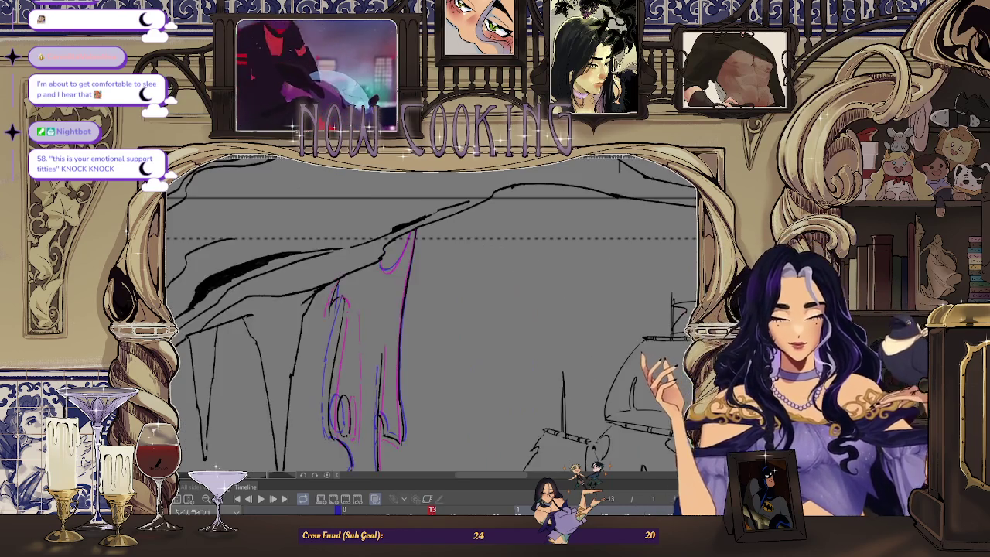
pyautogui.hotkey('ctrl', '+')
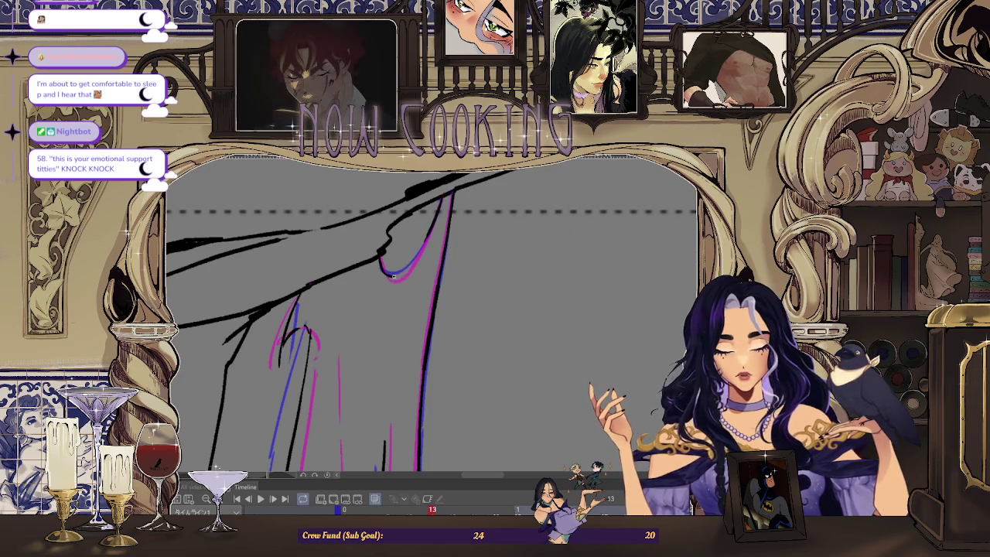
pyautogui.scroll(-3, 423, 246)
pyautogui.scroll(-2, 424, 247)
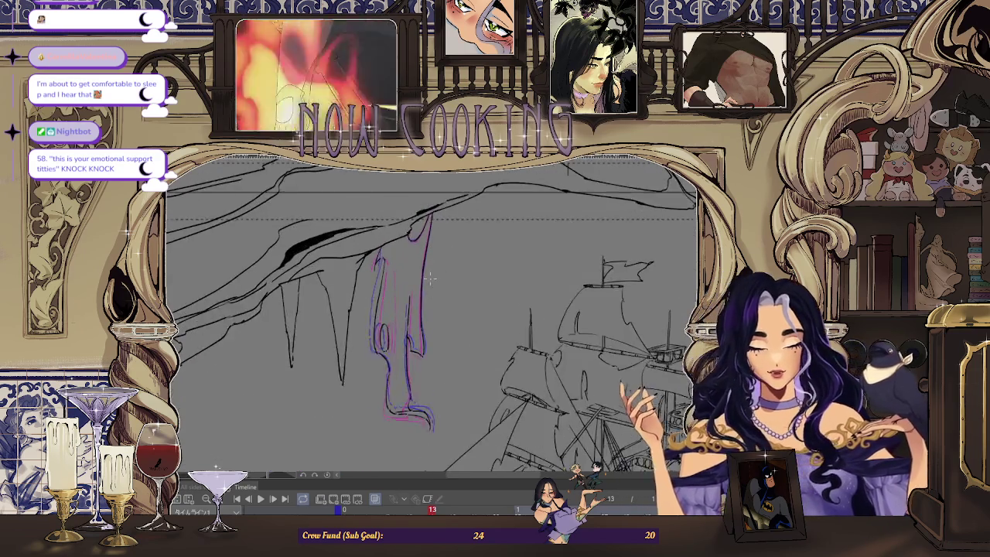
pyautogui.press('space')
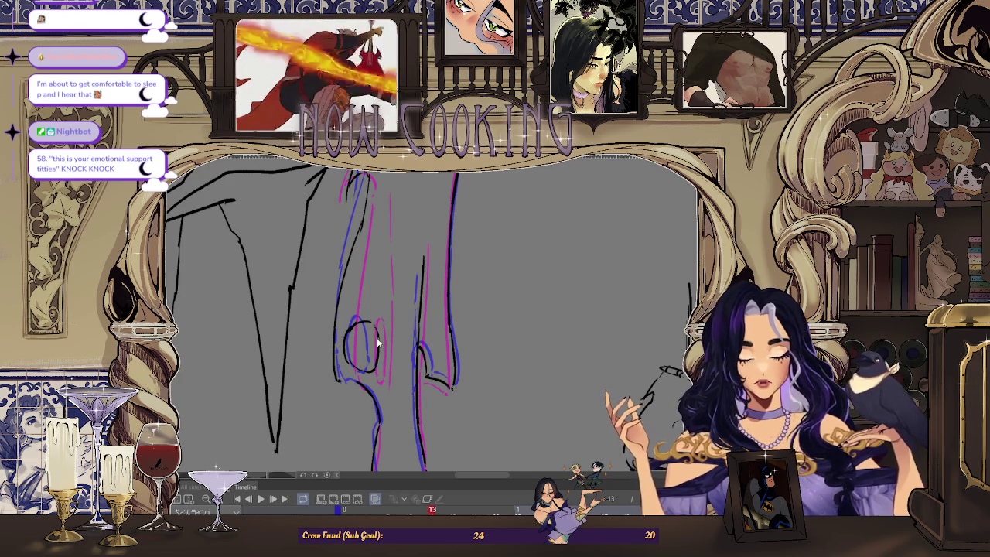
pyautogui.scroll(-2, 367, 340)
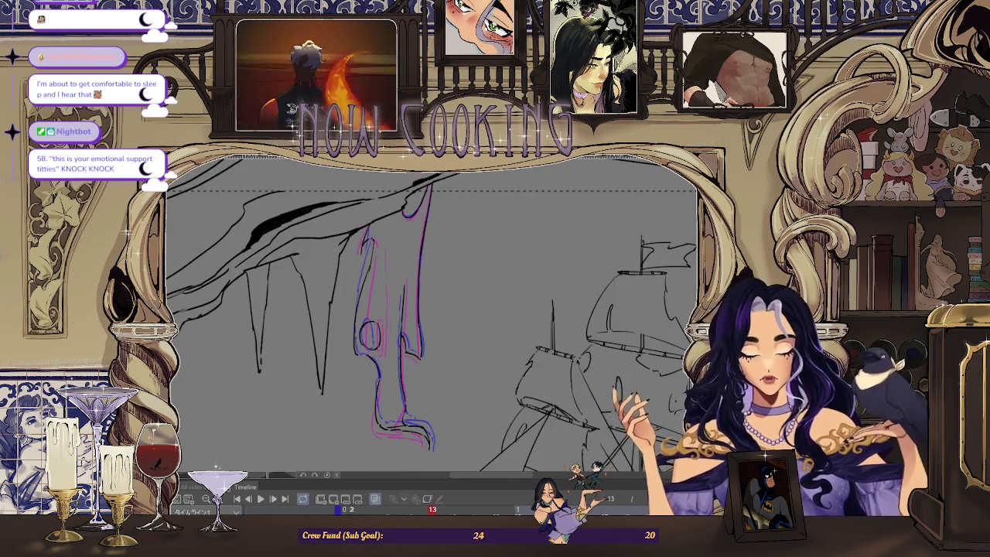
pyautogui.press('space')
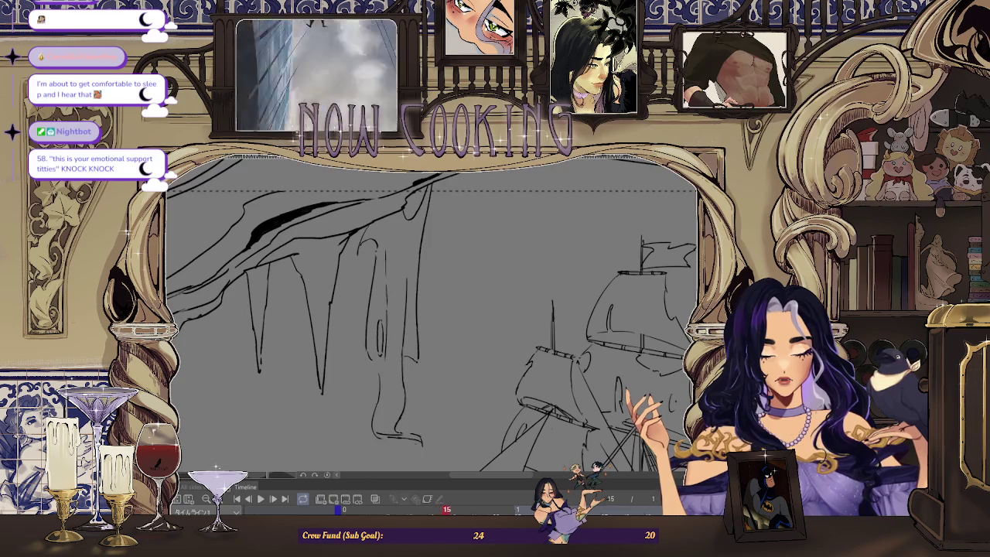
# With onion skin back on, ink the foot's sole and the oval's left and upper-right sides
pyautogui.click(375, 499)
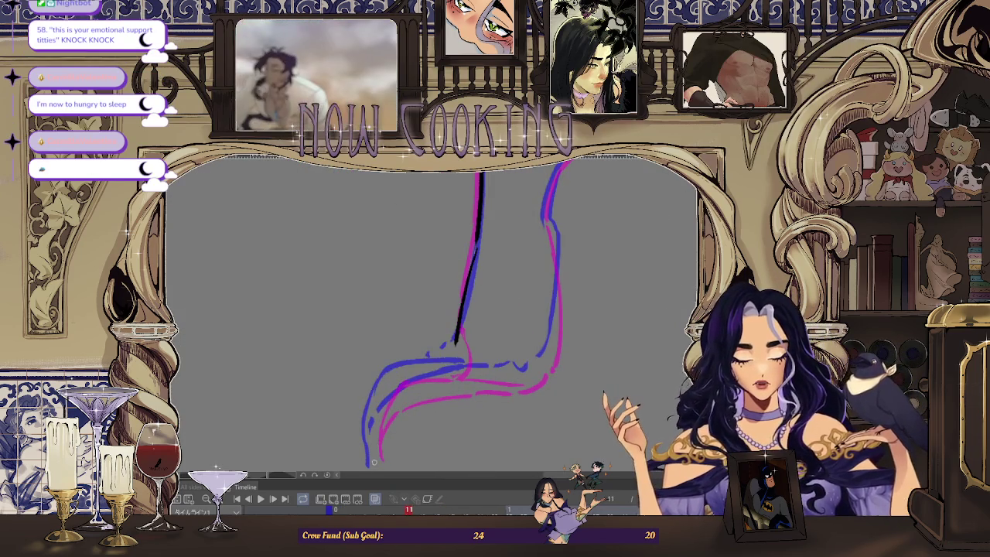
pyautogui.moveTo(376, 427); pyautogui.dragTo(413, 395)
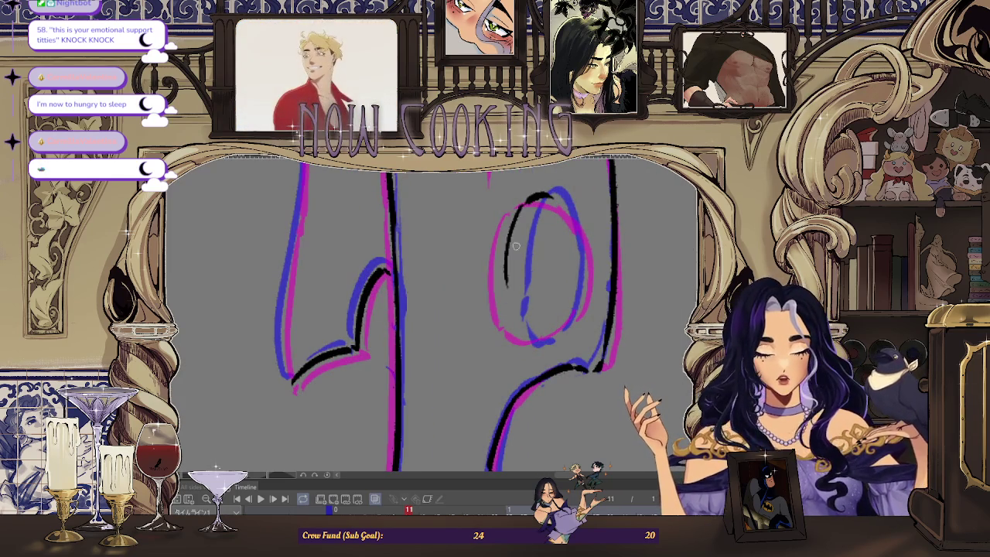
pyautogui.moveTo(525, 203); pyautogui.dragTo(512, 334)
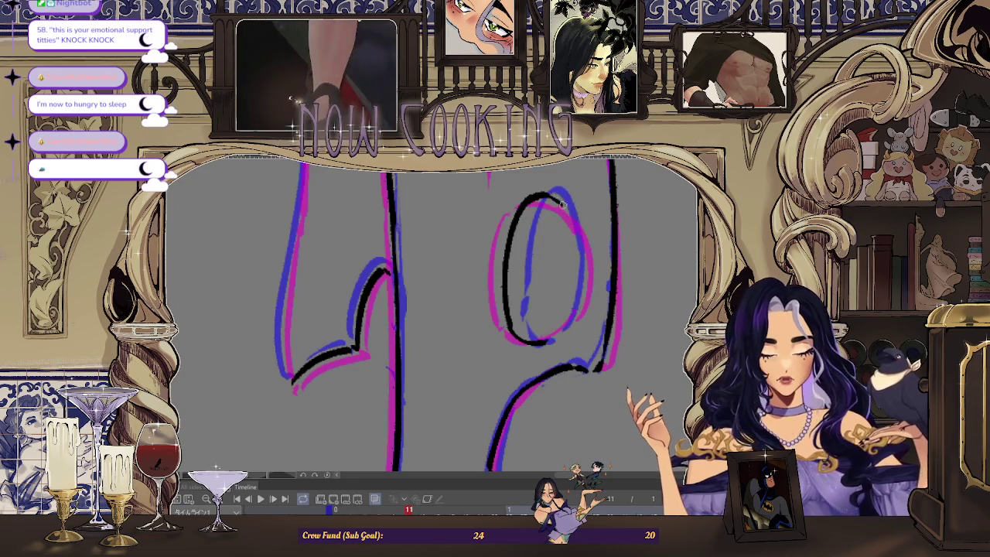
pyautogui.moveTo(558, 198); pyautogui.dragTo(580, 241)
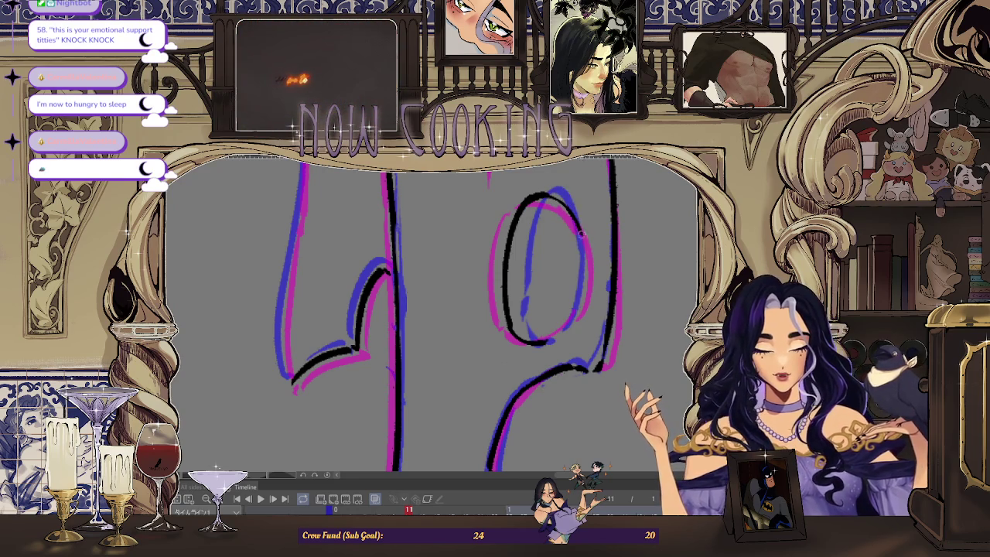
# Zoom in on the figure's curled bottom and ink a line running down and curving left
pyautogui.scroll(-2, 564, 267)
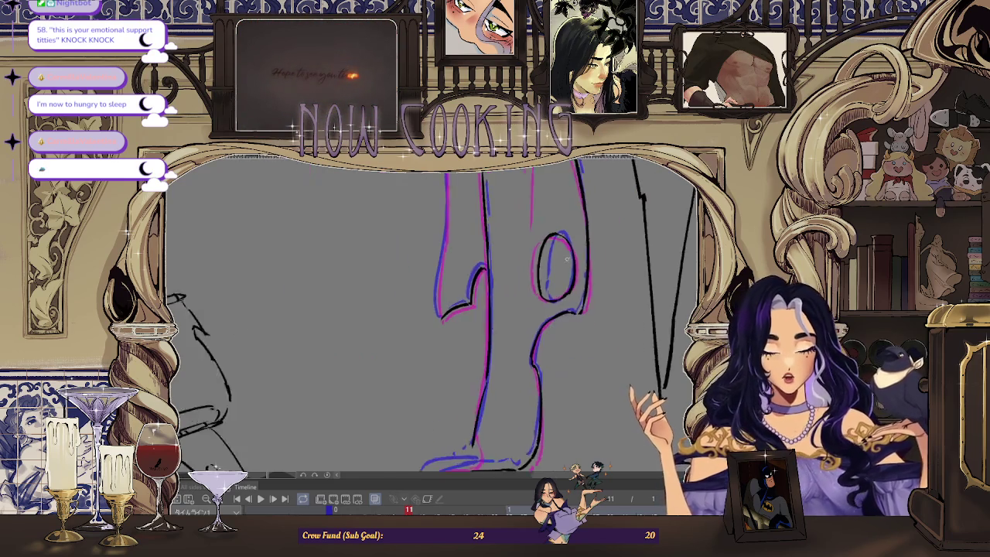
pyautogui.scroll(-2, 565, 267)
pyautogui.scroll(-2, 527, 224)
pyautogui.scroll(3, 475, 401)
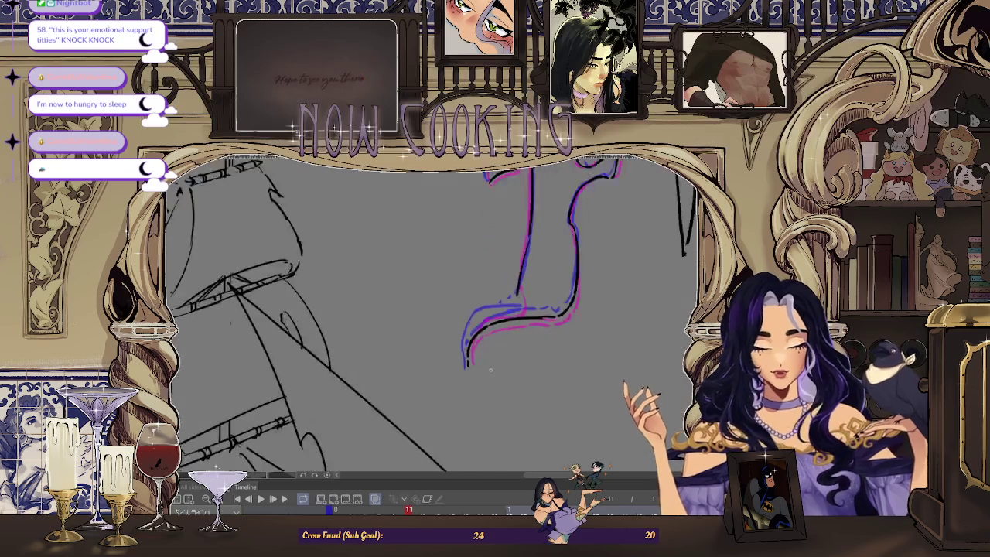
pyautogui.scroll(2, 475, 401)
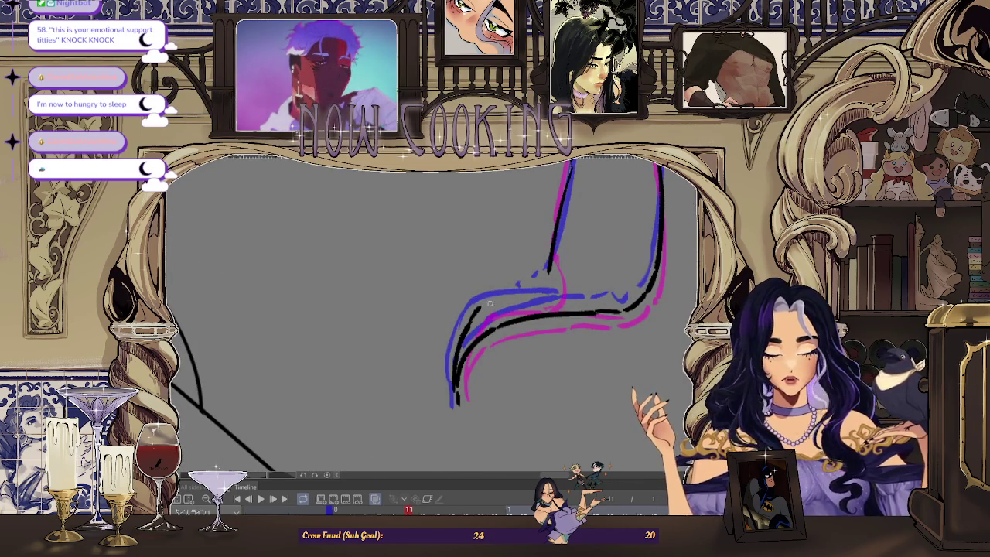
pyautogui.scroll(2, 524, 306)
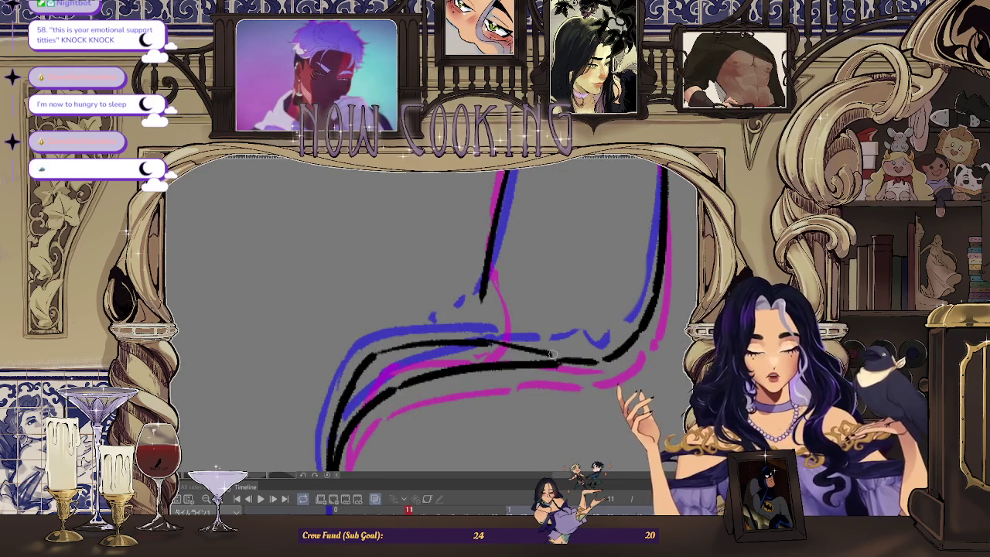
pyautogui.moveTo(482, 294); pyautogui.dragTo(463, 329)
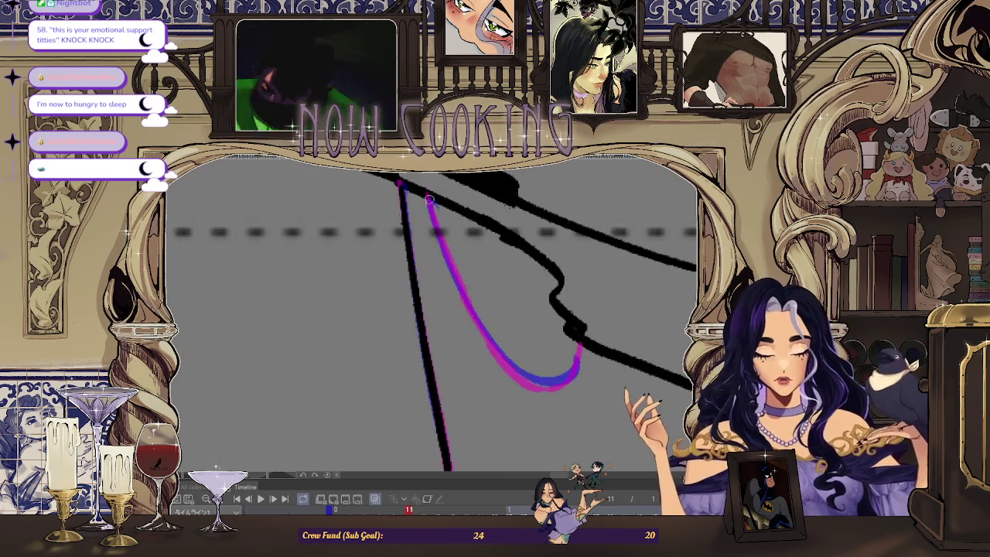
# Ink a line along the magenta guide and zoom out slightly
pyautogui.moveTo(427, 195); pyautogui.dragTo(473, 313)
pyautogui.hotkey('ctrl', '-')
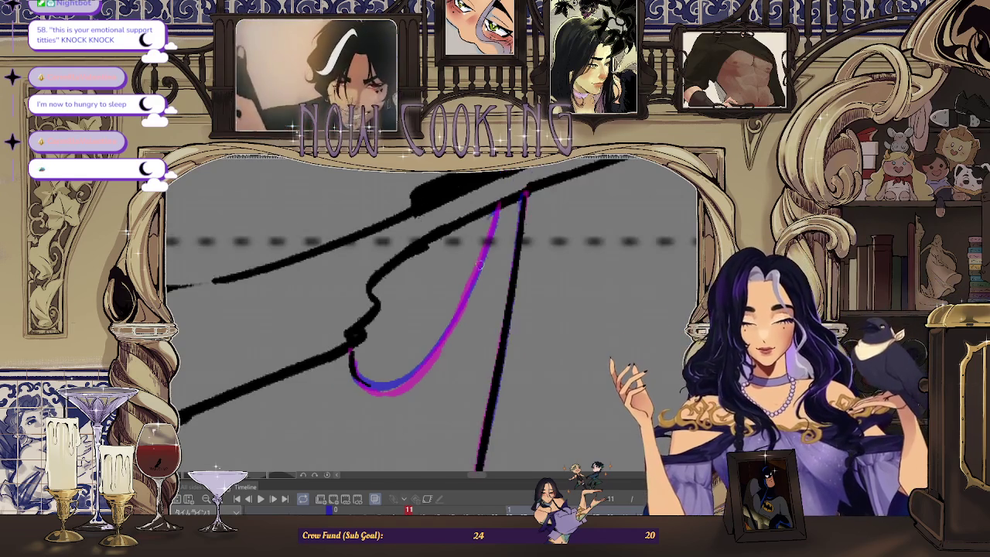
pyautogui.scroll(2, 506, 188)
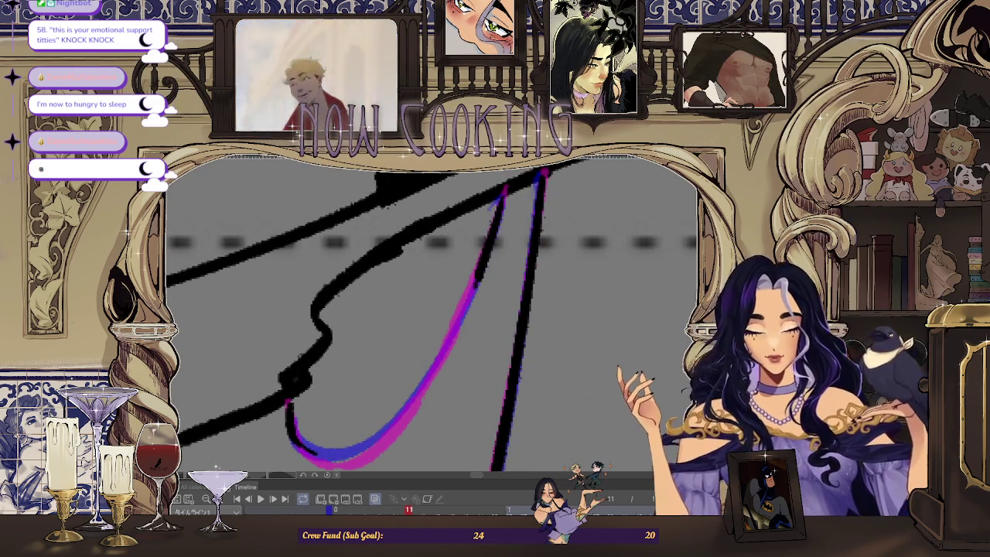
# Mirror and rotate the view, redraw a clean ink line over the pink-and-blue curve, then zoom back out
pyautogui.press('h')
pyautogui.moveTo(413, 323); pyautogui.dragTo(431, 208)
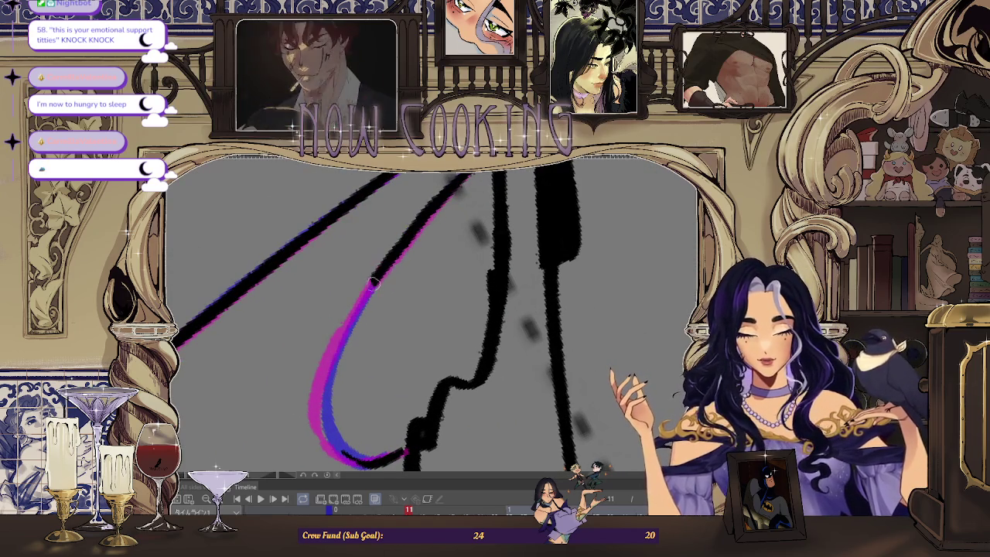
pyautogui.moveTo(406, 241); pyautogui.dragTo(336, 354)
pyautogui.hotkey('ctrl', 'z')
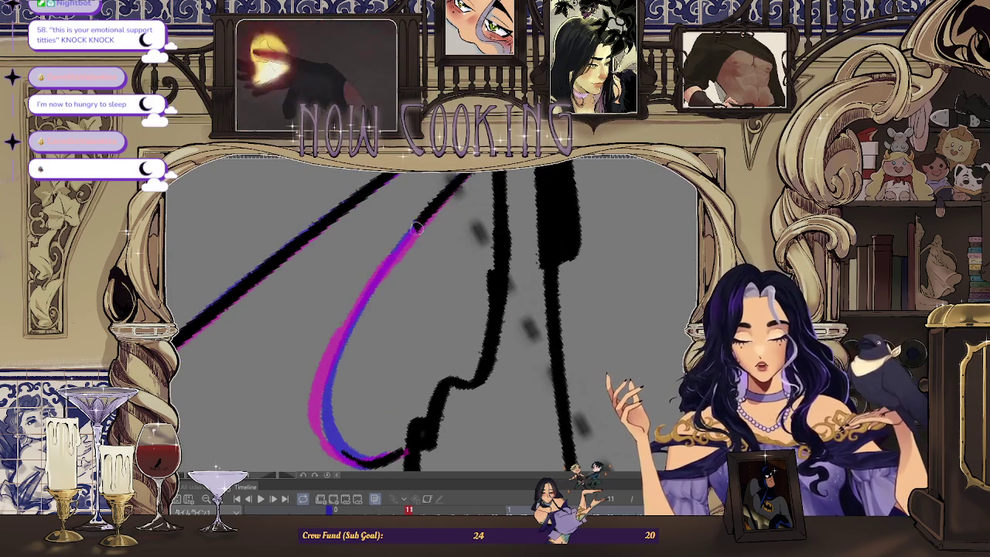
pyautogui.moveTo(417, 224); pyautogui.dragTo(326, 430)
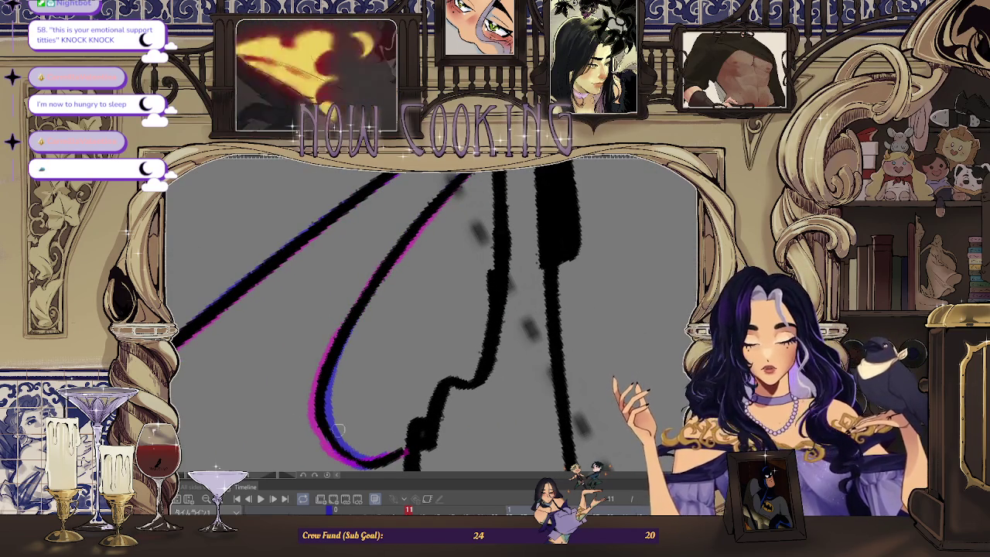
pyautogui.hotkey('ctrl', '-')
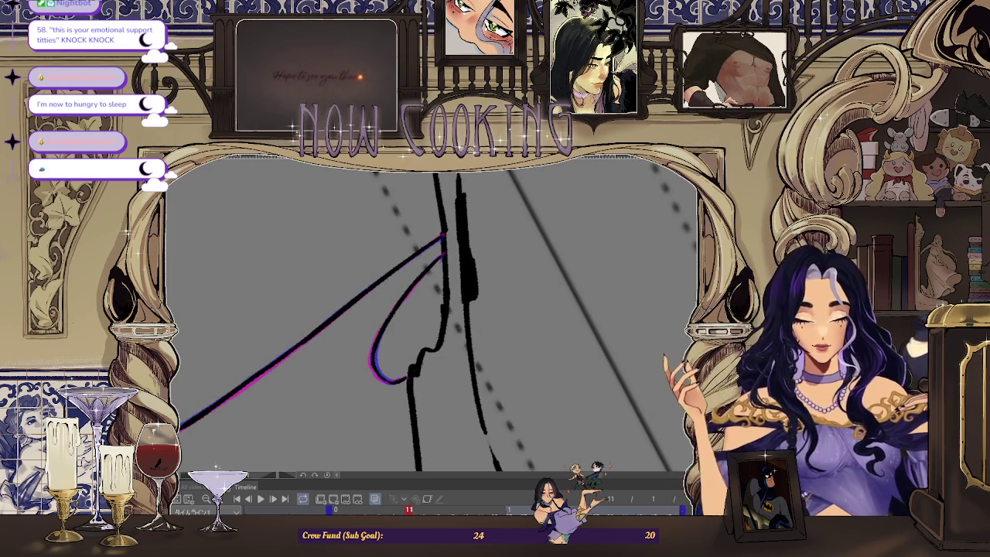
pyautogui.hotkey('ctrl', '0')
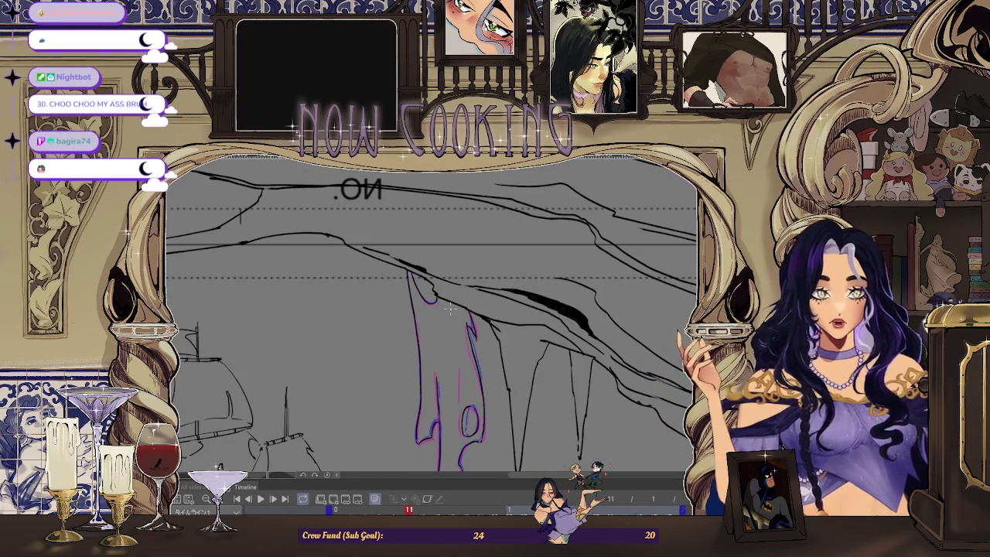
# Step back to frame 9 and switch on onion skin to show neighbouring frames
pyautogui.moveTo(449, 309); pyautogui.dragTo(435, 300)
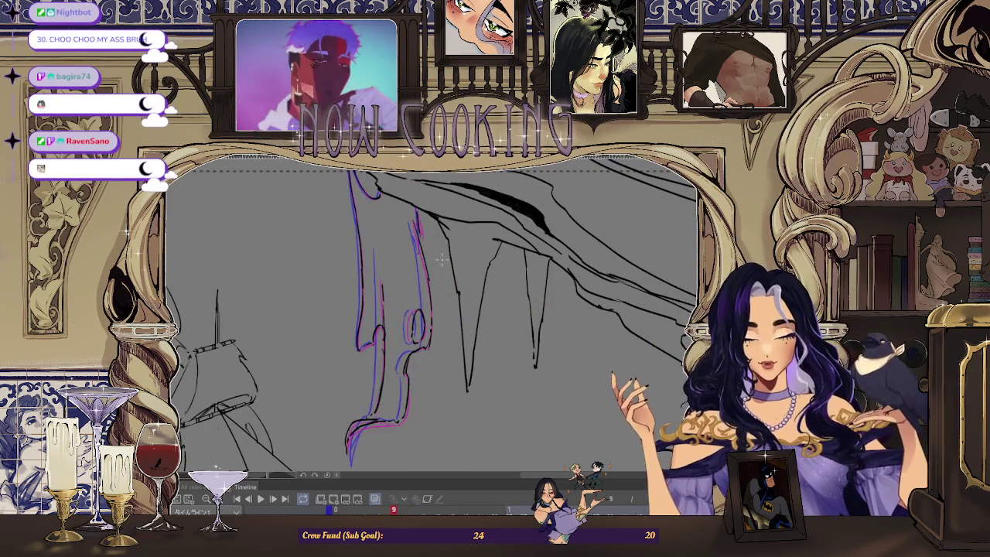
pyautogui.press('Left')
pyautogui.press('Left')
pyautogui.press('Left')
pyautogui.press('Left')
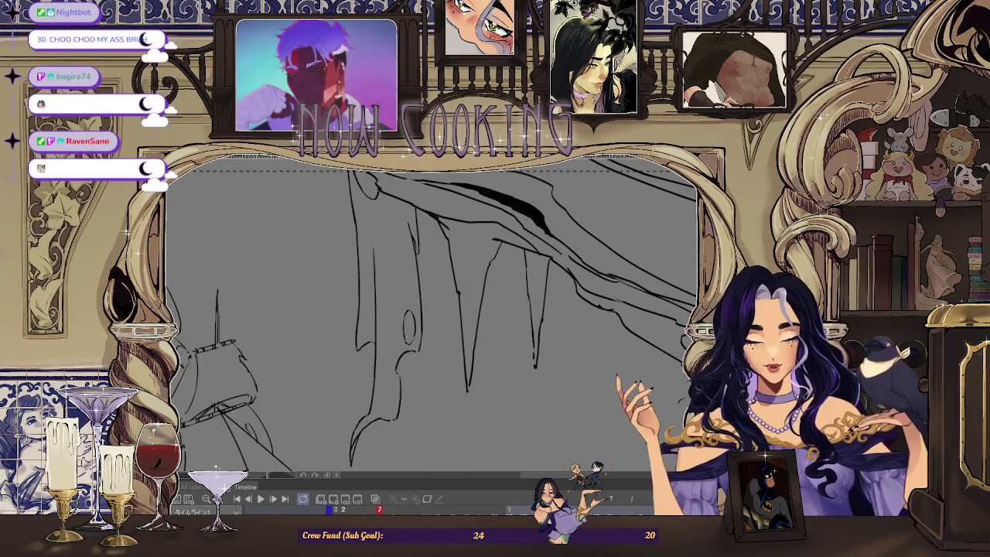
pyautogui.press('Left')
pyautogui.press('Left')
pyautogui.press('h')
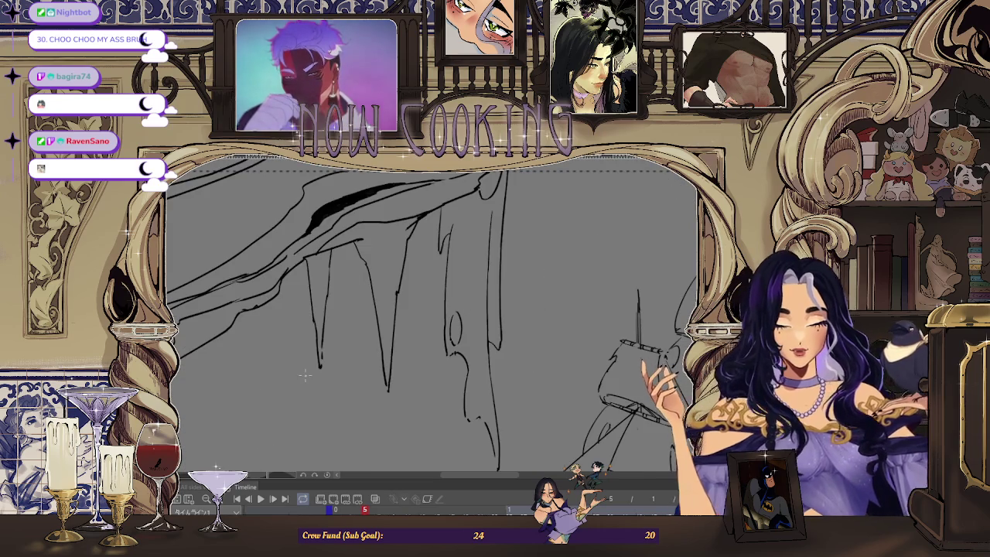
pyautogui.scroll(-3, 309, 363)
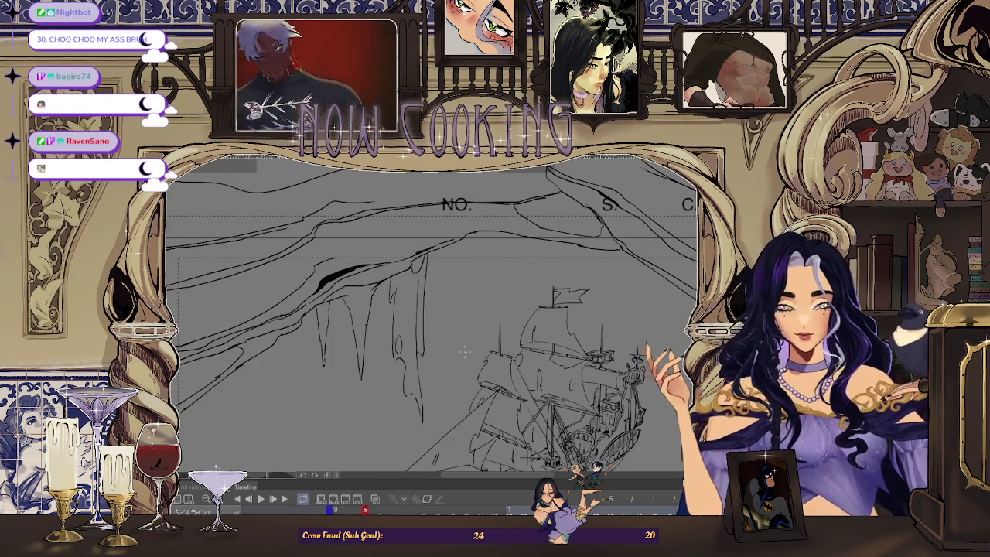
pyautogui.scroll(1, 464, 351)
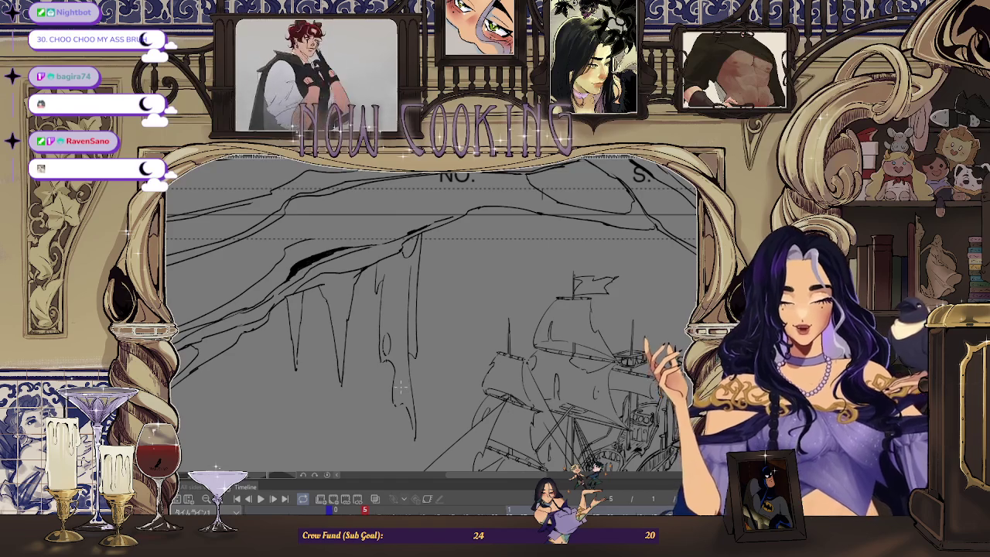
pyautogui.click(329, 508)
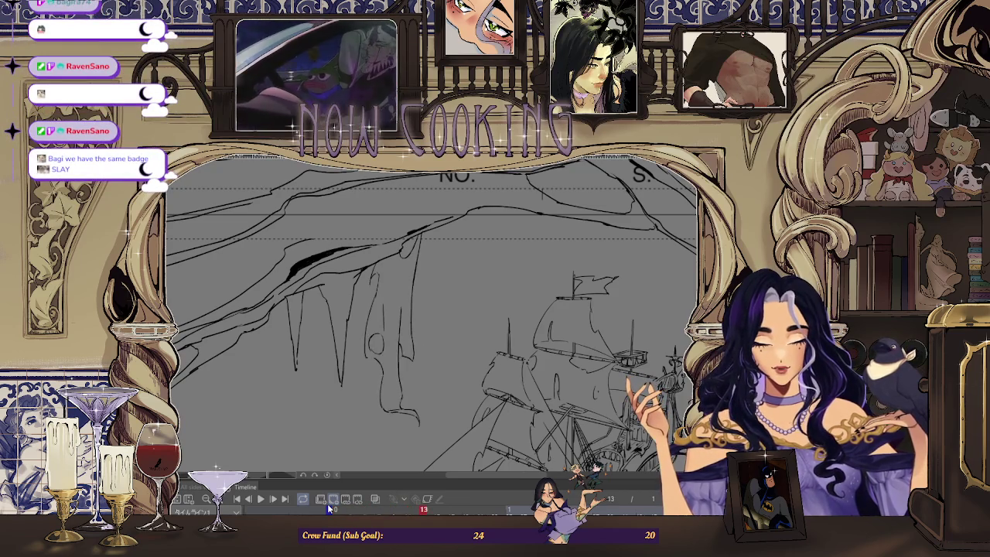
pyautogui.click(382, 499)
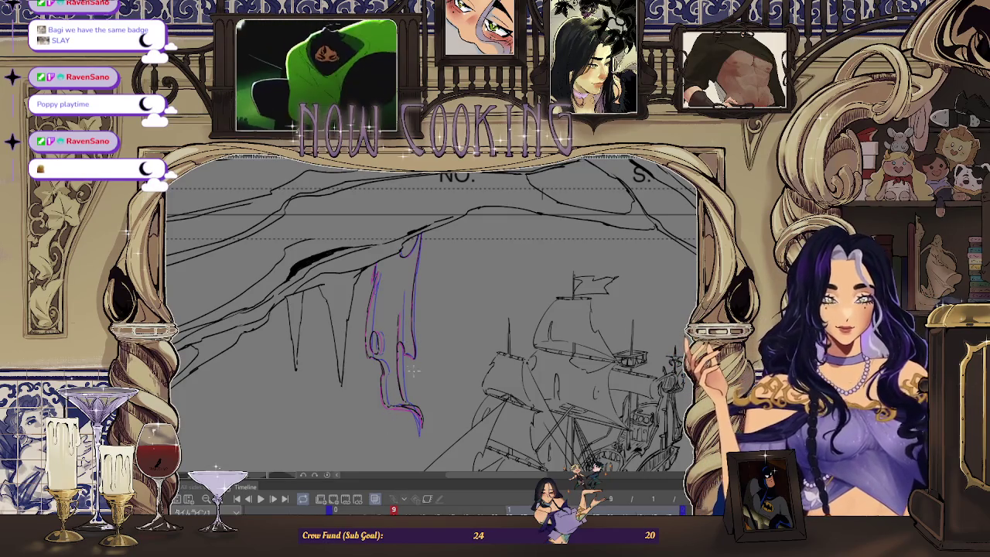
# Step back and forth a frame, then zoom out to view the whole ship drawing
pyautogui.scroll(3, 415, 365)
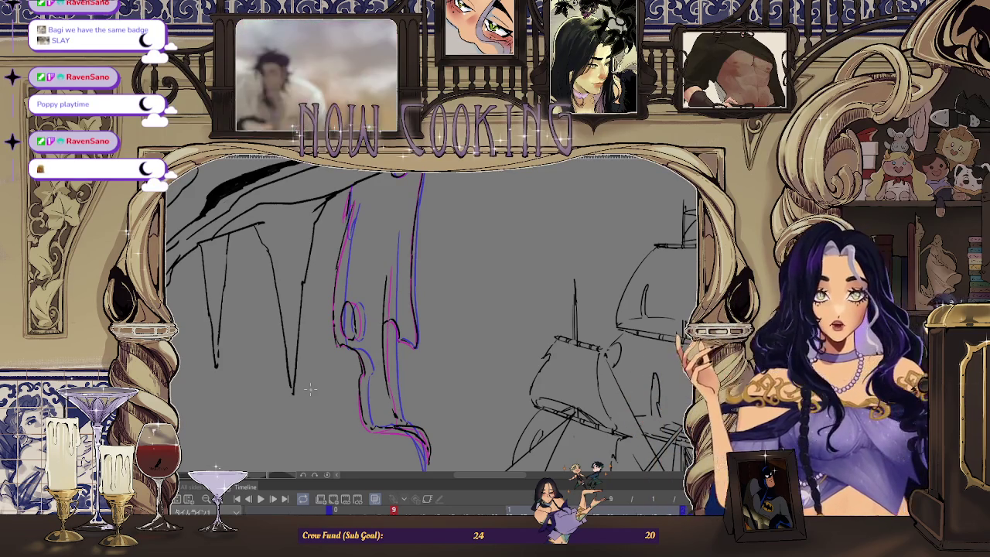
pyautogui.press('Left')
pyautogui.press('Left')
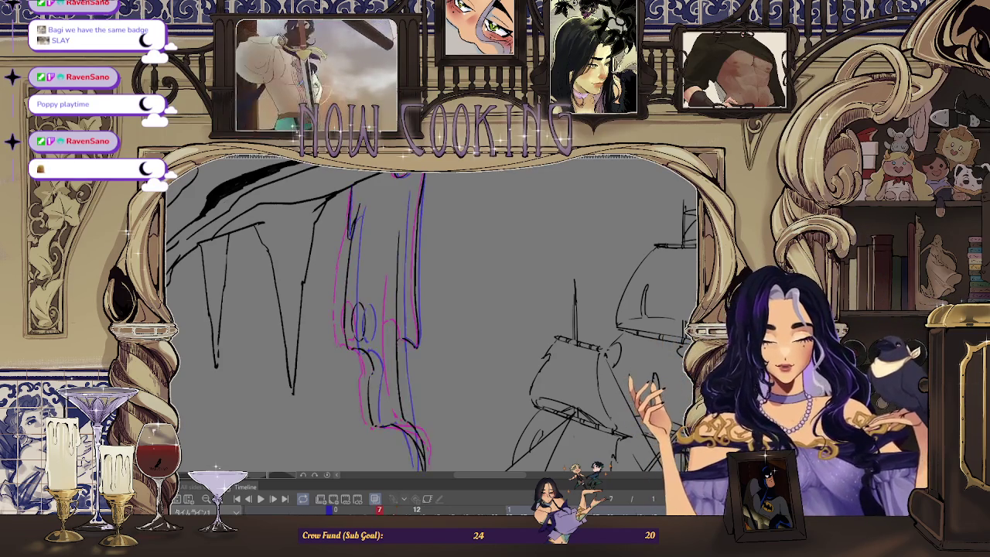
pyautogui.press('Right')
pyautogui.press('Right')
pyautogui.press('Right')
pyautogui.press('Right')
pyautogui.press('Right')
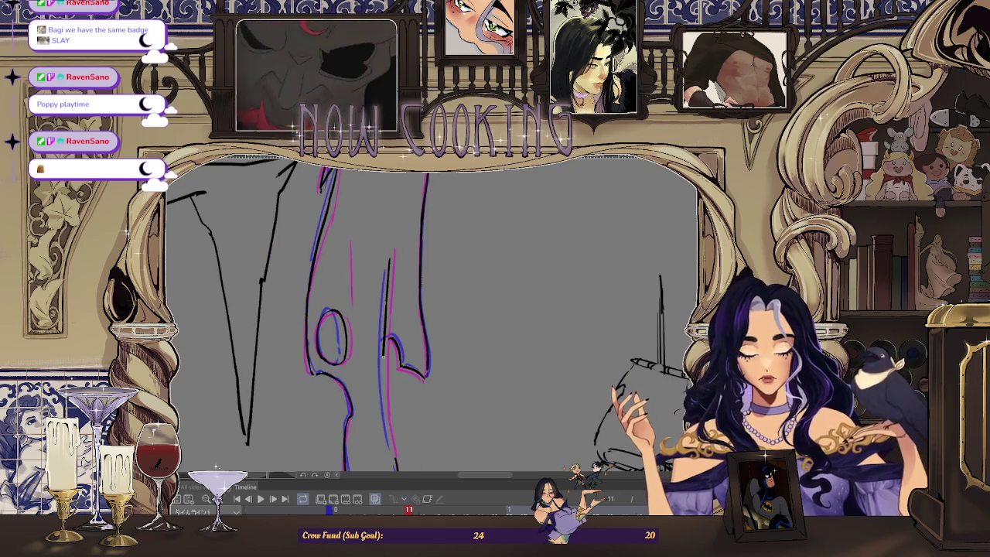
pyautogui.hotkey('ctrl', '-')
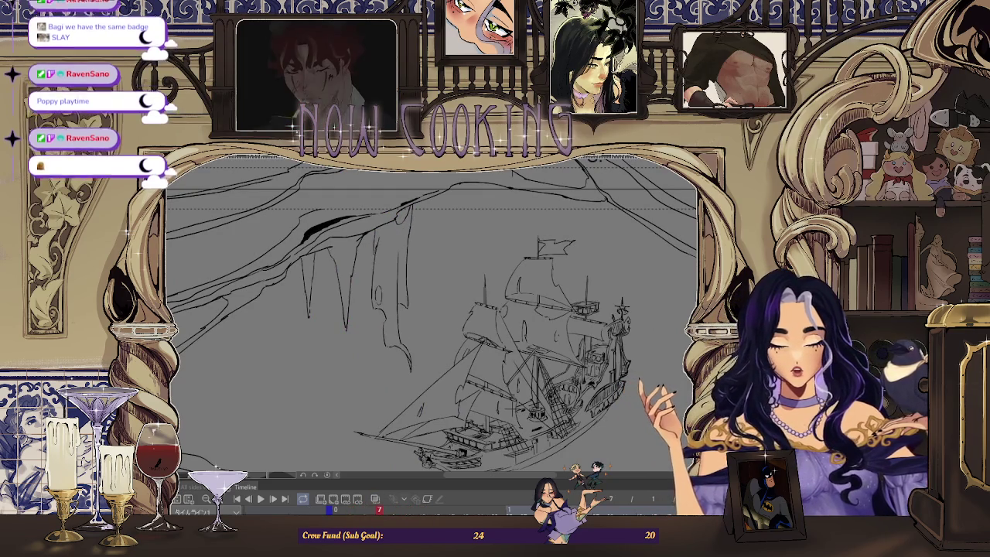
pyautogui.scroll(2, 394, 273)
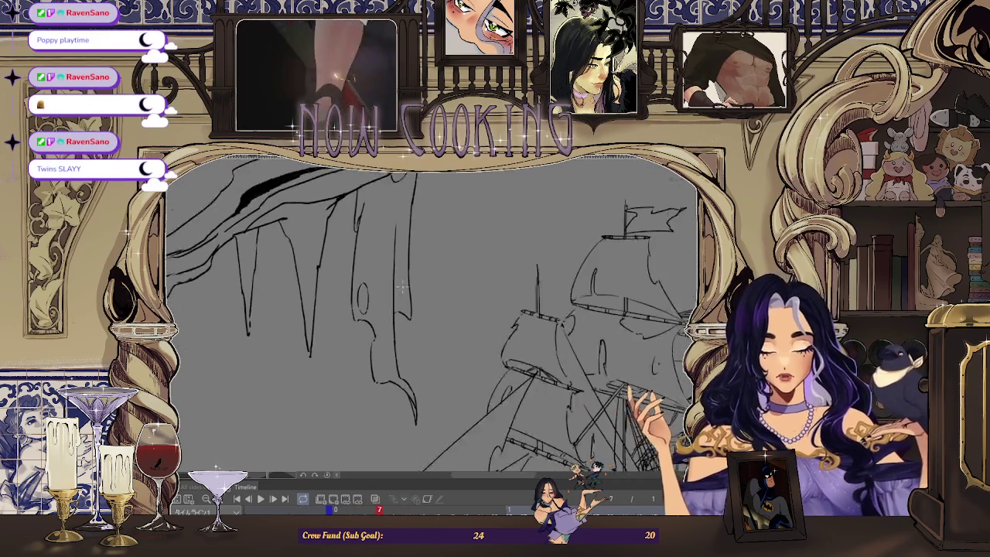
pyautogui.scroll(1, 393, 273)
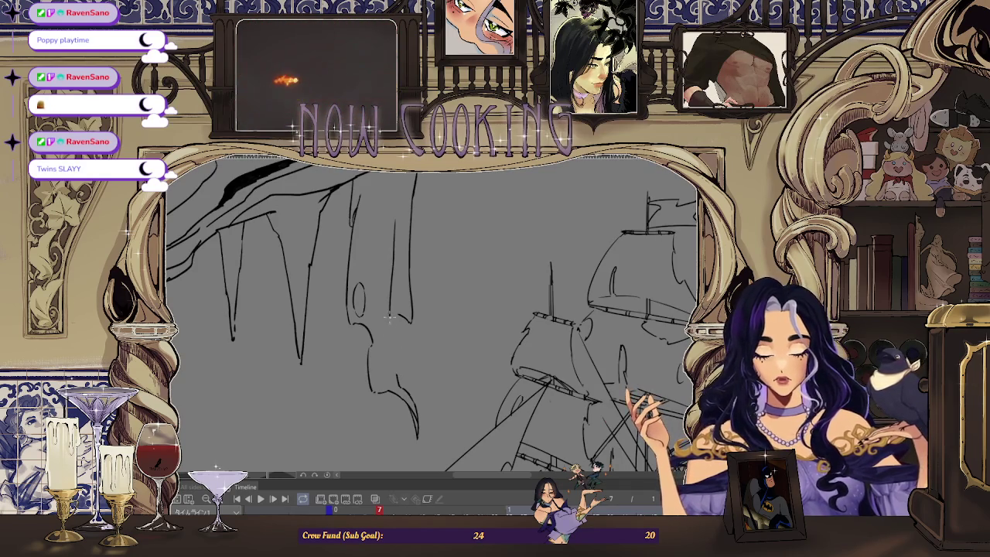
pyautogui.scroll(-1, 412, 336)
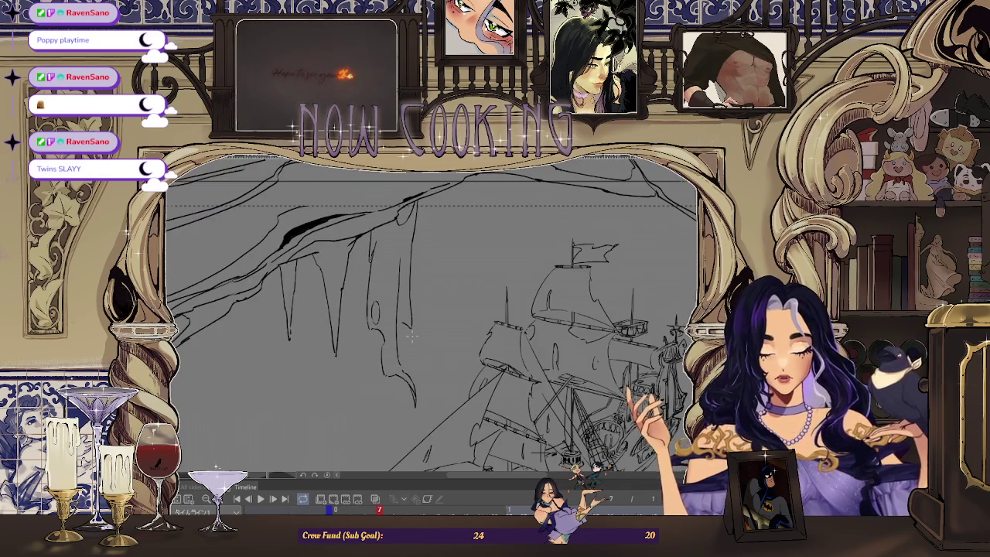
pyautogui.scroll(1, 400, 287)
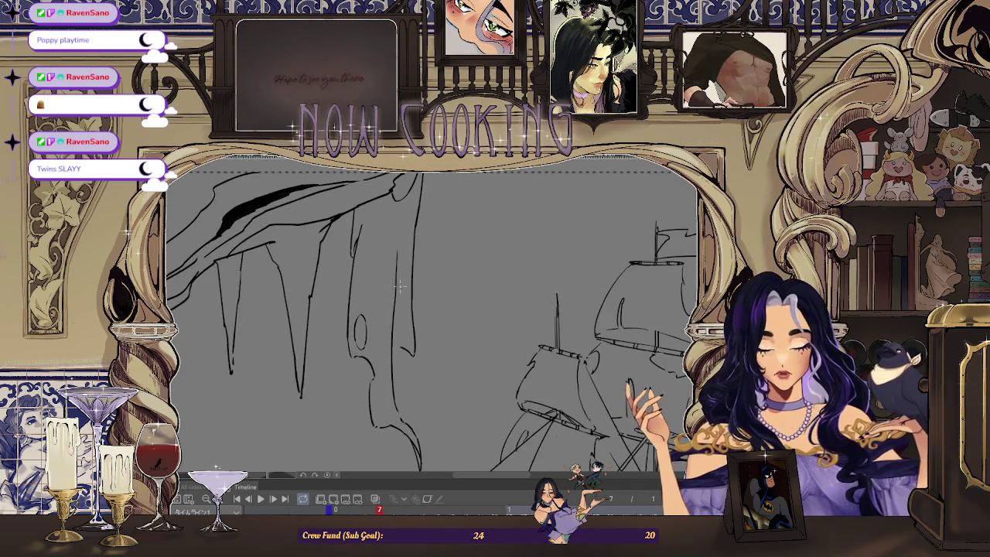
pyautogui.scroll(-1, 410, 244)
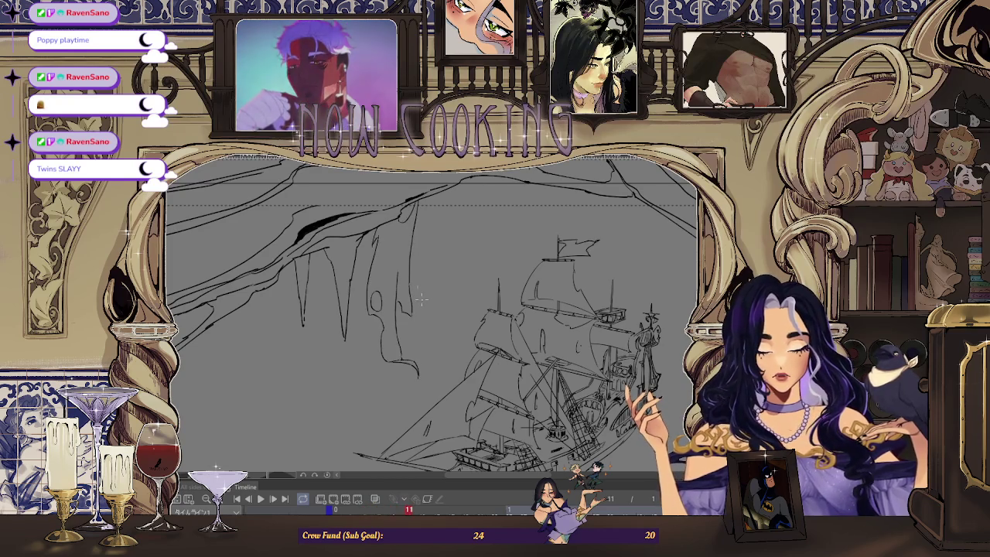
pyautogui.scroll(1, 405, 354)
pyautogui.scroll(2, 406, 354)
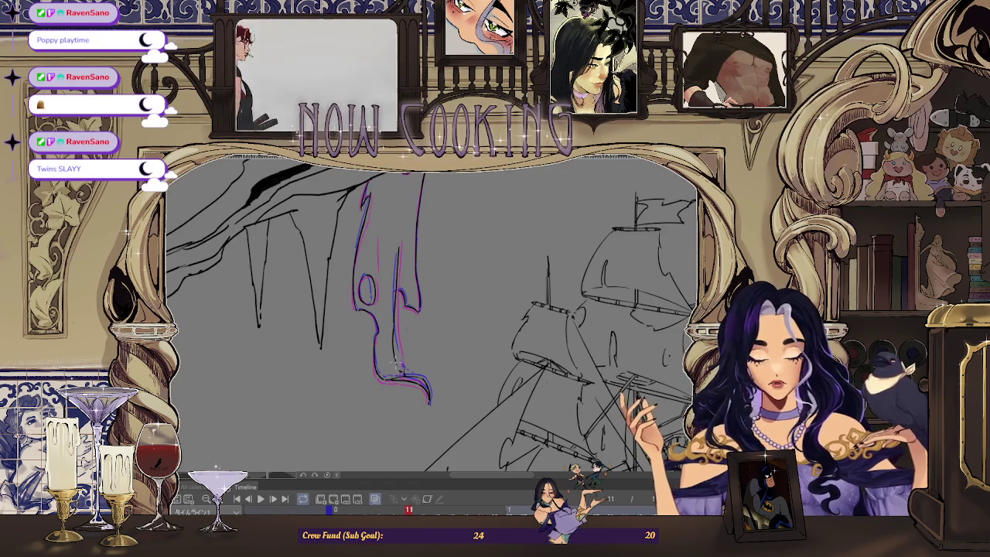
pyautogui.scroll(-2, 395, 365)
pyautogui.scroll(-1, 396, 365)
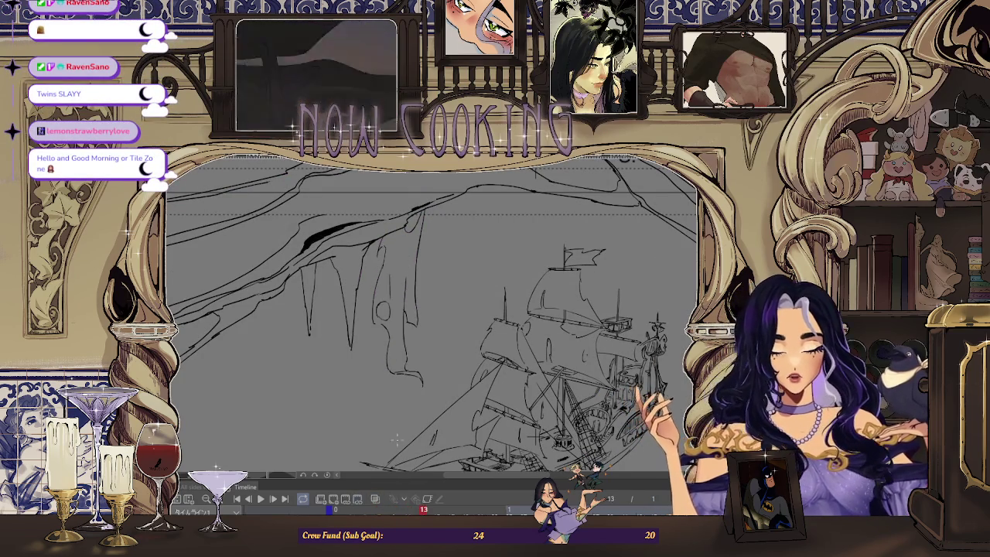
# Toggle onion skin off and on to compare neighbouring frames around the drips
pyautogui.click(374, 500)
pyautogui.scroll(2, 405, 374)
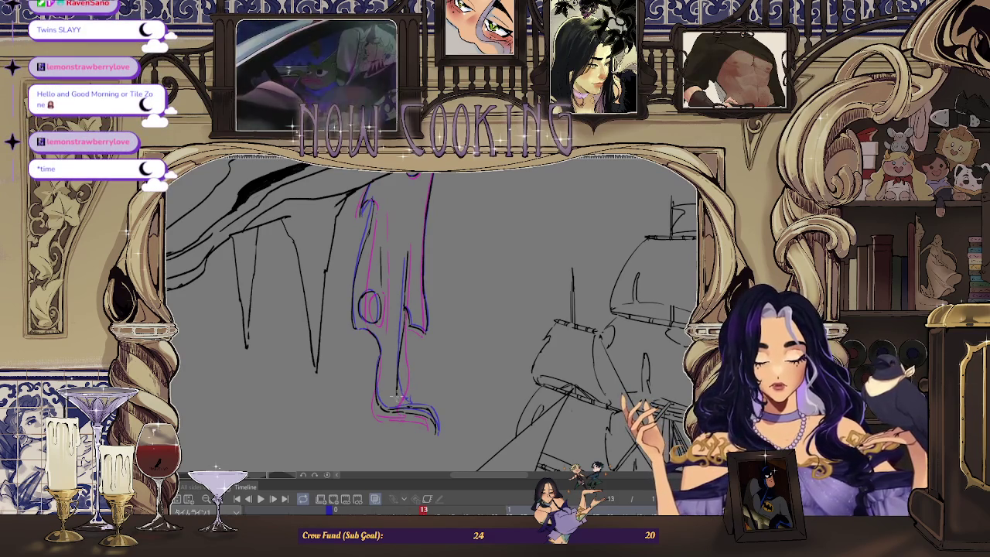
pyautogui.scroll(-3, 397, 379)
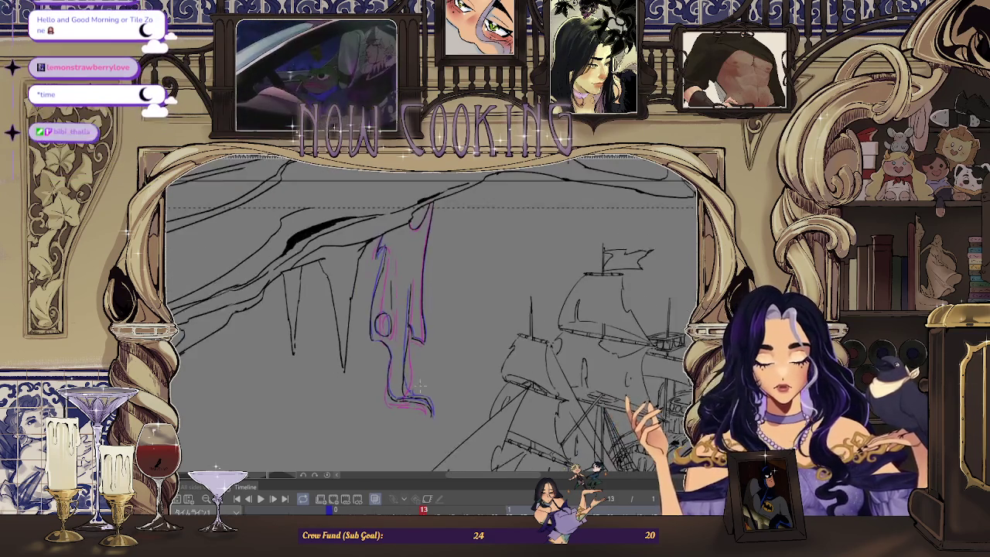
pyautogui.click(375, 500)
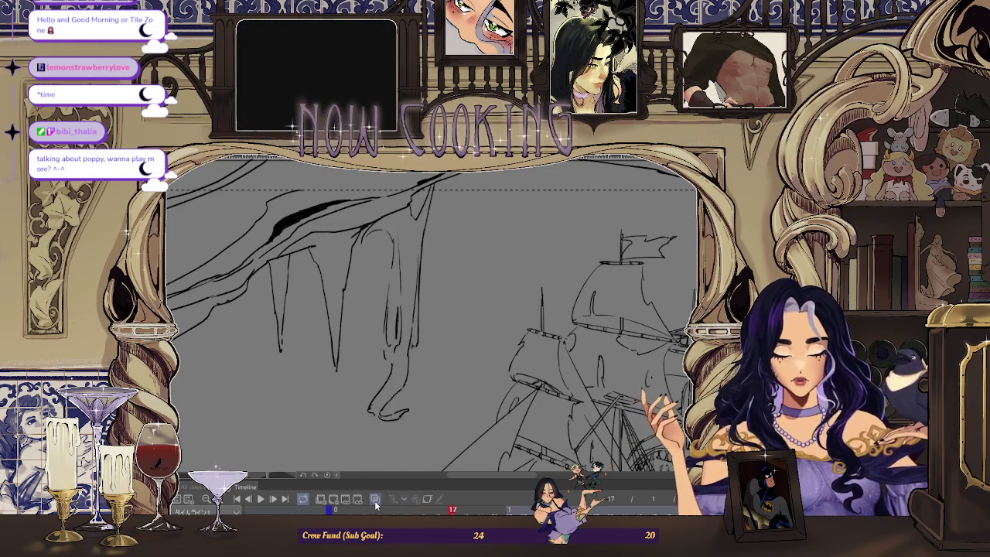
pyautogui.click(376, 502)
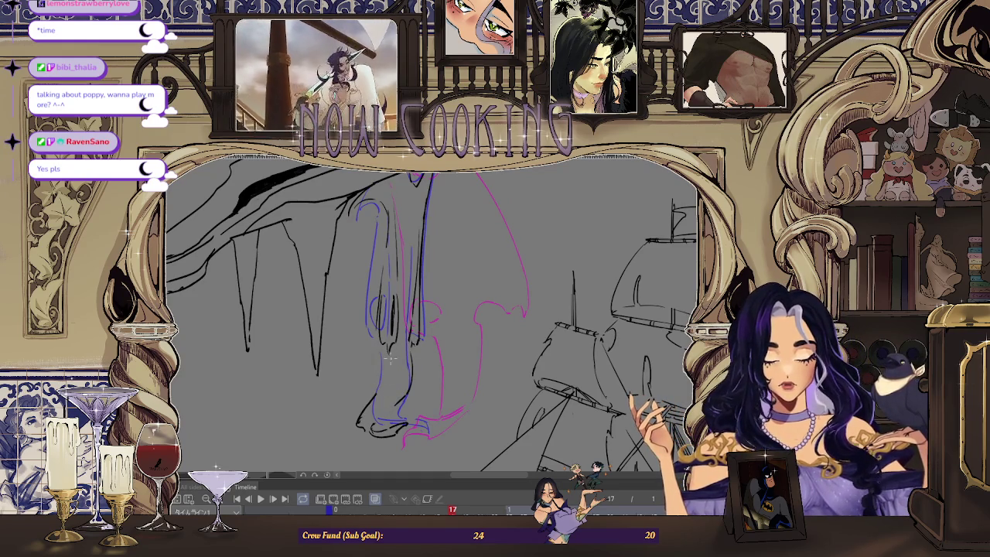
# Jump to frame 9 and step through the drip frames, switching onion skin on and off
pyautogui.click(394, 509)
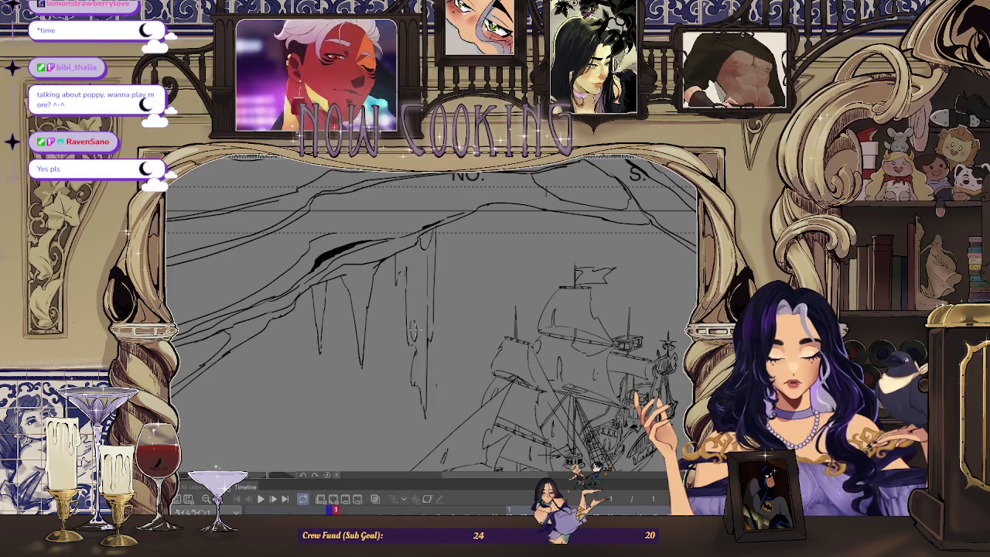
pyautogui.press('Right')
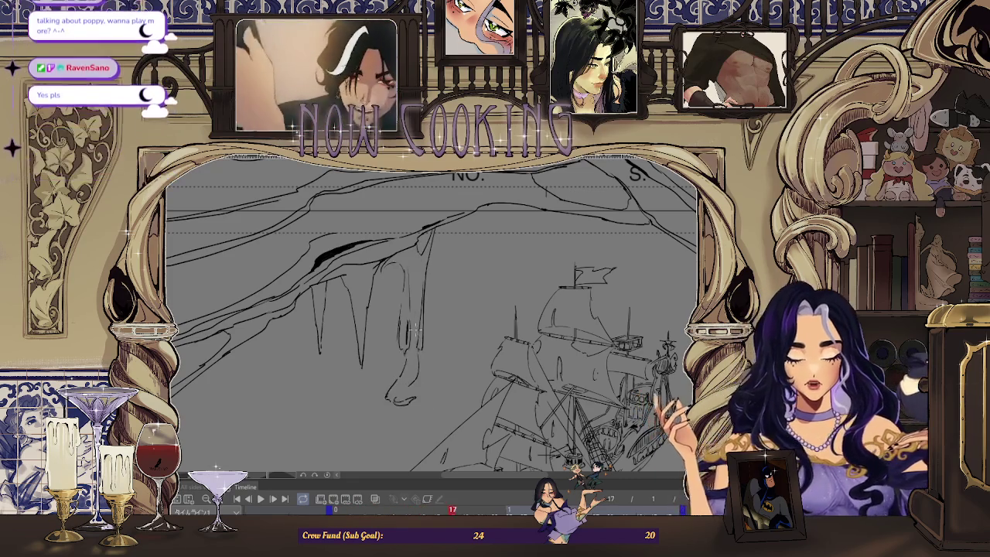
pyautogui.press('Right')
pyautogui.press('Left')
pyautogui.press('Left')
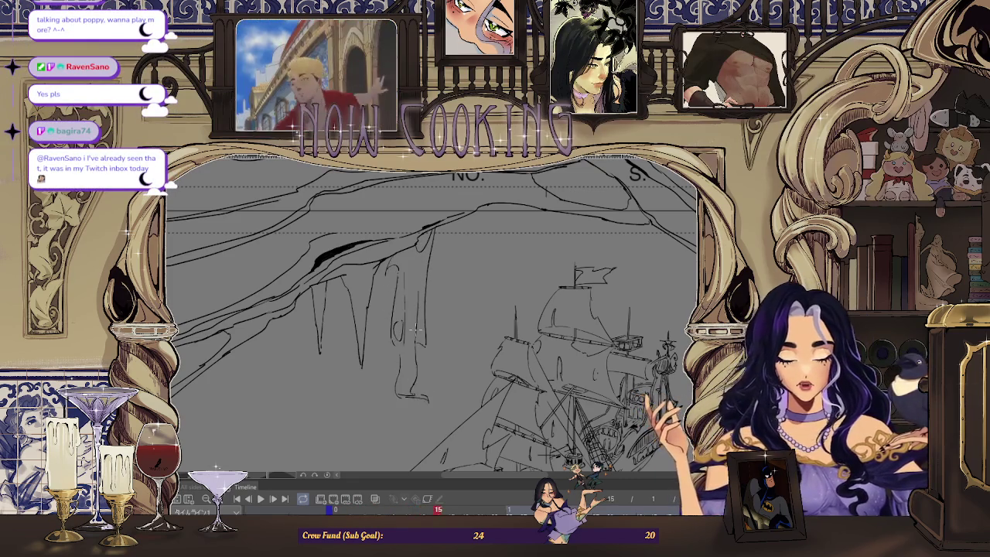
pyautogui.press('Left')
pyautogui.press('Left')
pyautogui.press('Right')
pyautogui.press('Right')
pyautogui.press('Right')
pyautogui.press('Right')
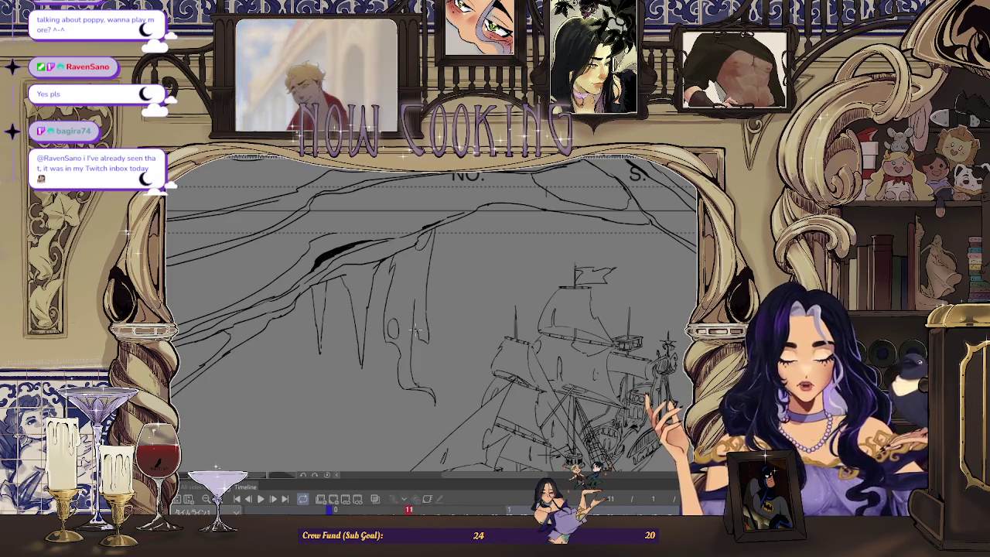
pyautogui.press('Right')
pyautogui.press('Right')
pyautogui.press('Right')
pyautogui.press('Right')
pyautogui.click(375, 500)
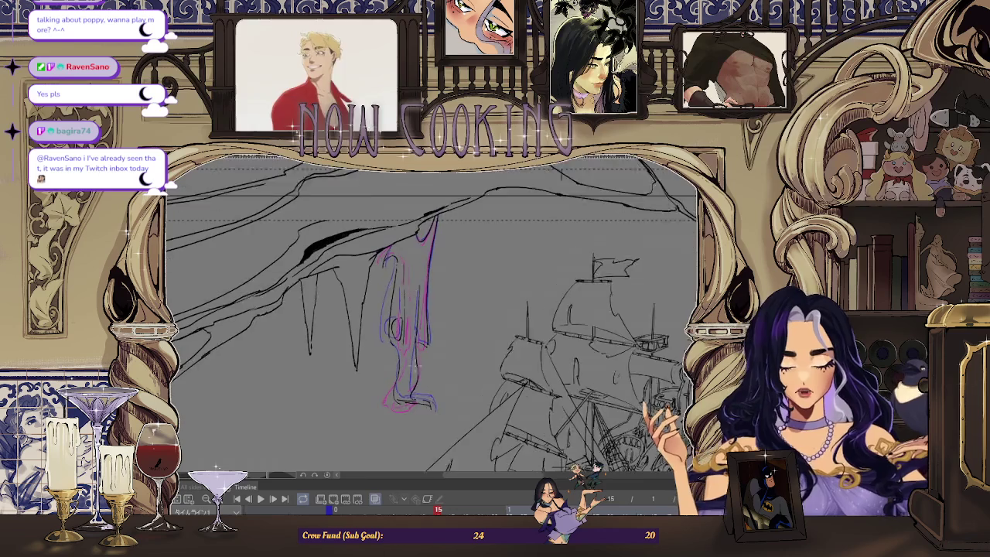
pyautogui.scroll(2, 417, 362)
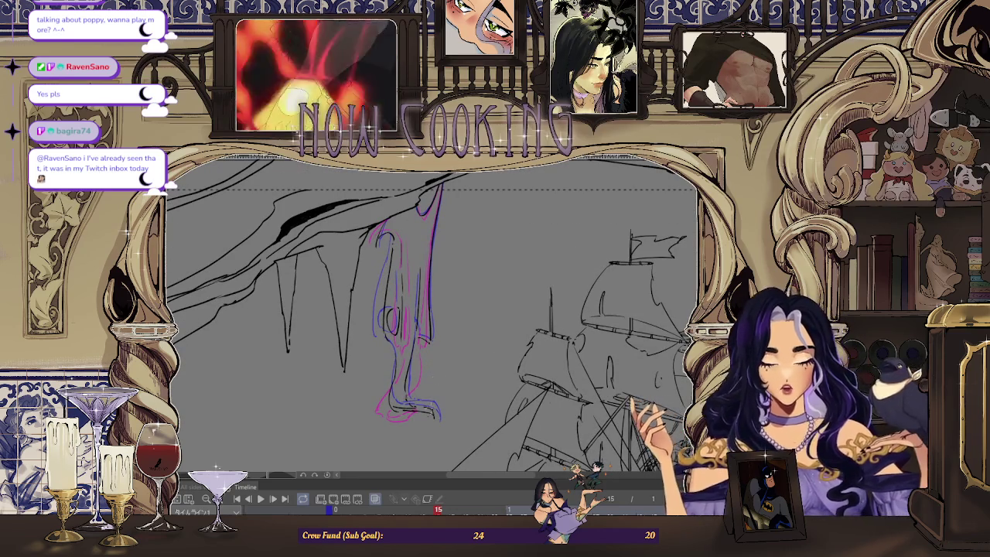
pyautogui.click(374, 499)
pyautogui.hscroll(10, 559, 334)
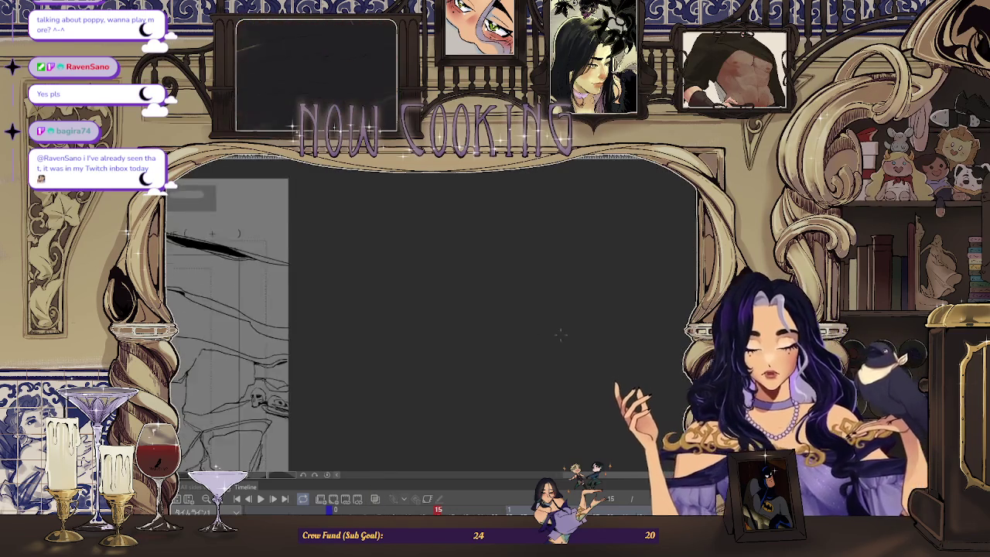
pyautogui.scroll(-5, 560, 334)
pyautogui.scroll(4, 356, 330)
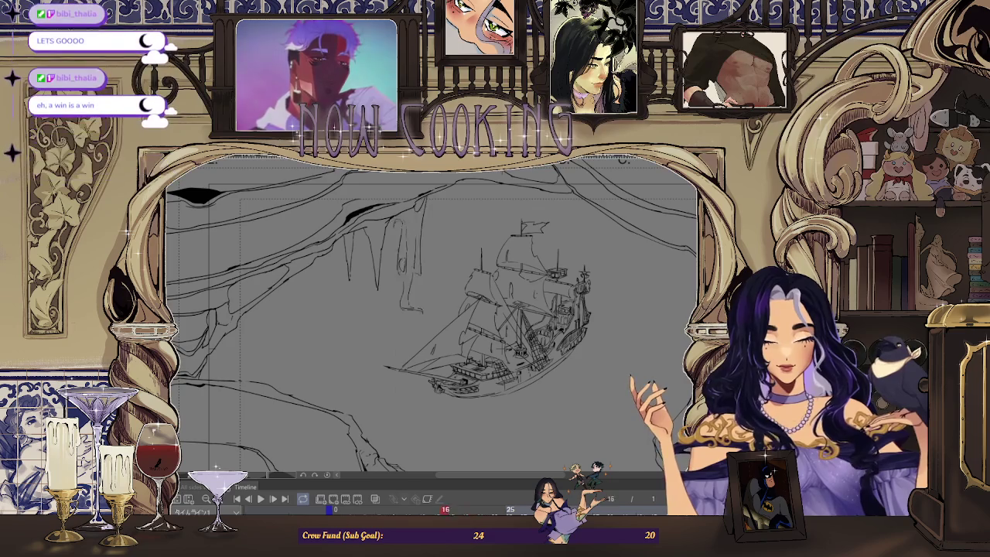
# Draw a trial stalactite stroke below the cave roof, then undo it
pyautogui.moveTo(421, 205); pyautogui.dragTo(406, 313)
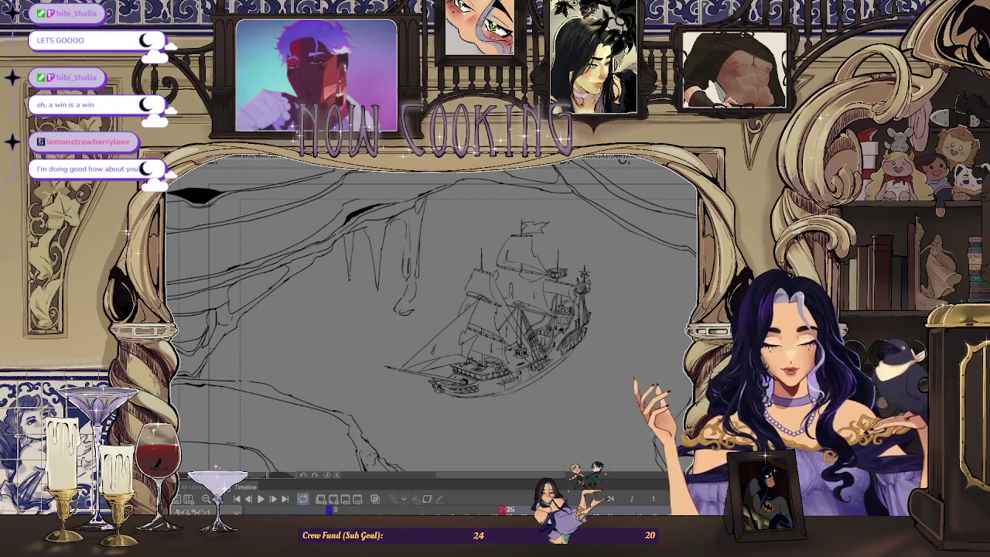
pyautogui.hotkey('ctrl', 'z')
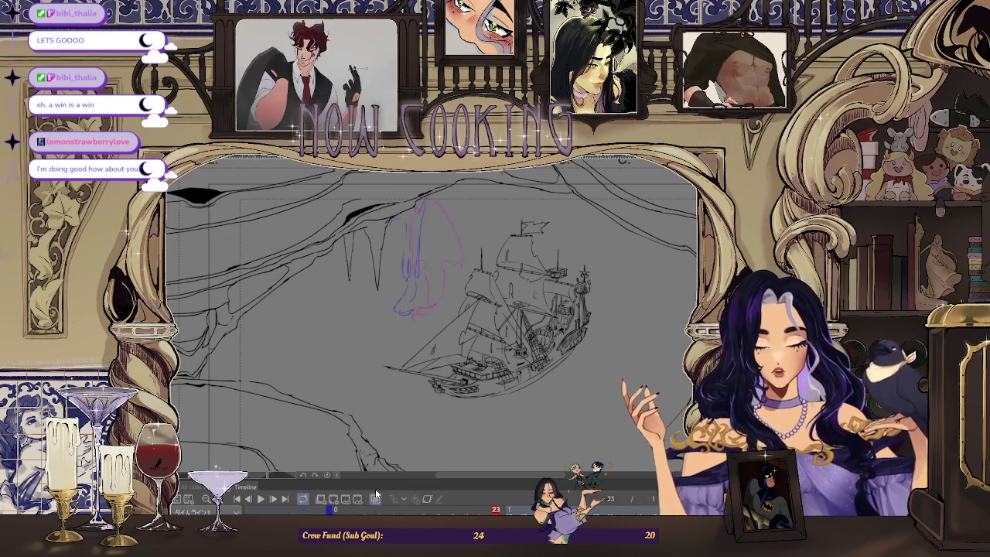
pyautogui.scroll(2, 398, 190)
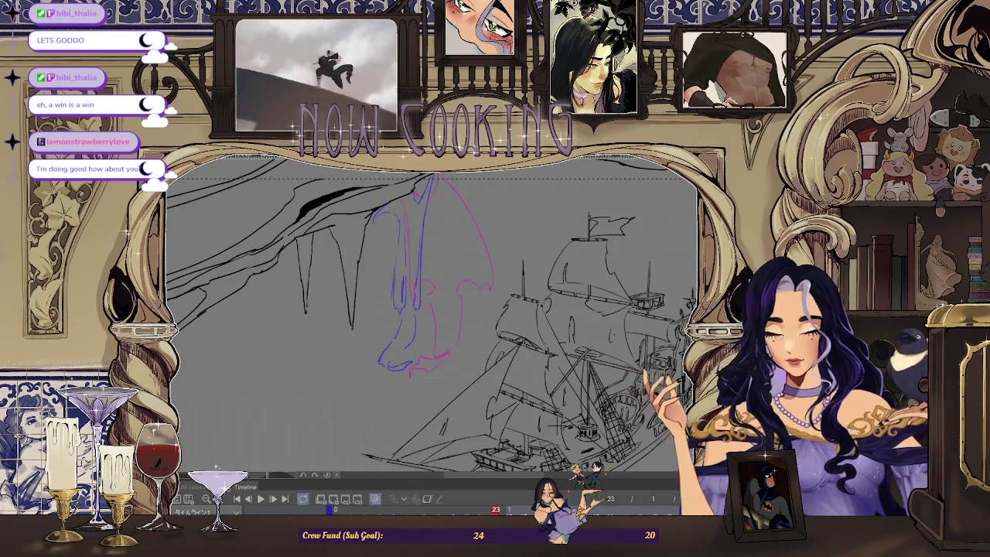
pyautogui.scroll(-3, 325, 336)
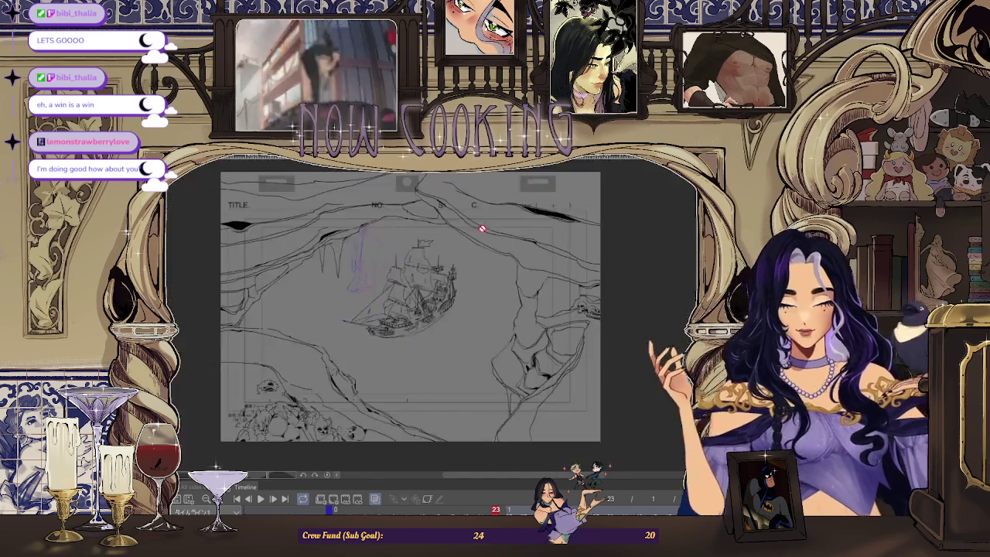
pyautogui.scroll(1, 316, 325)
pyautogui.scroll(1, 316, 325)
pyautogui.scroll(1, 354, 338)
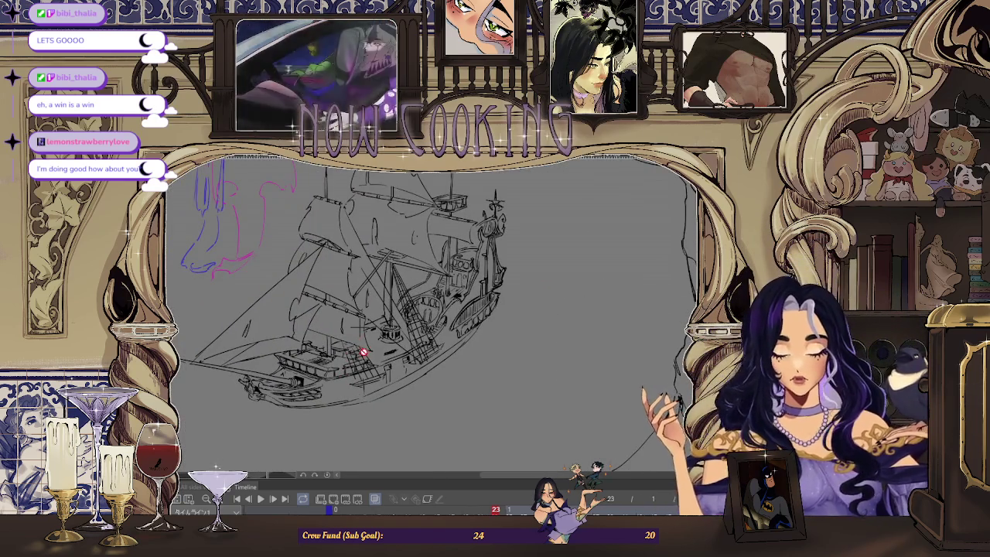
pyautogui.scroll(-1, 363, 352)
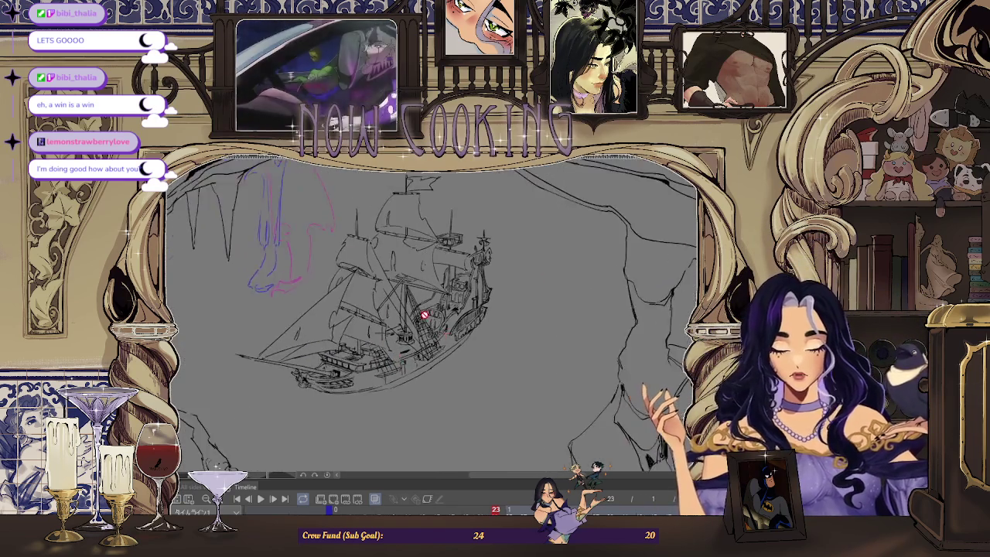
pyautogui.scroll(-1, 424, 315)
pyautogui.scroll(-2, 418, 321)
pyautogui.scroll(2, 370, 379)
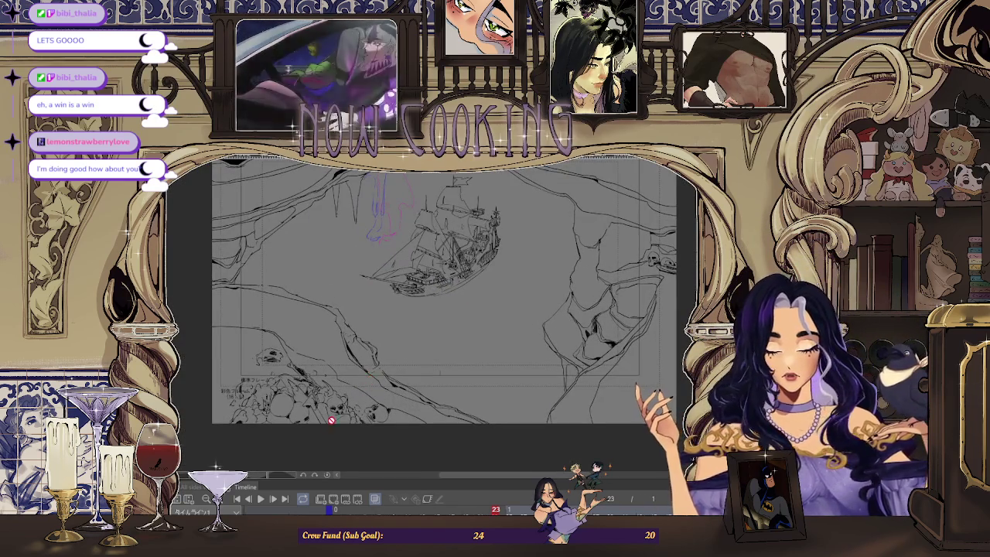
pyautogui.scroll(-1, 331, 419)
pyautogui.scroll(2, 442, 294)
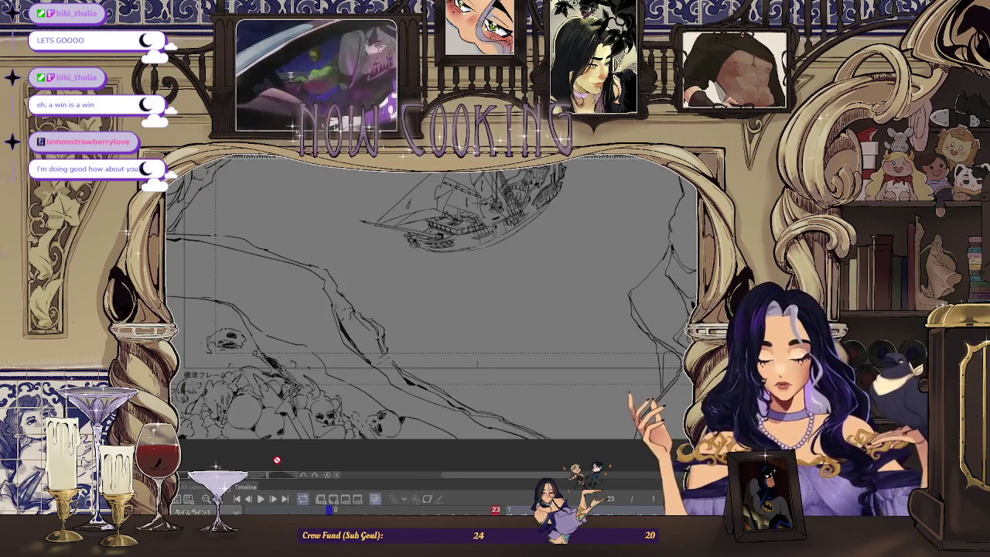
pyautogui.scroll(-2, 548, 399)
pyautogui.scroll(3, 630, 287)
pyautogui.scroll(2, 634, 272)
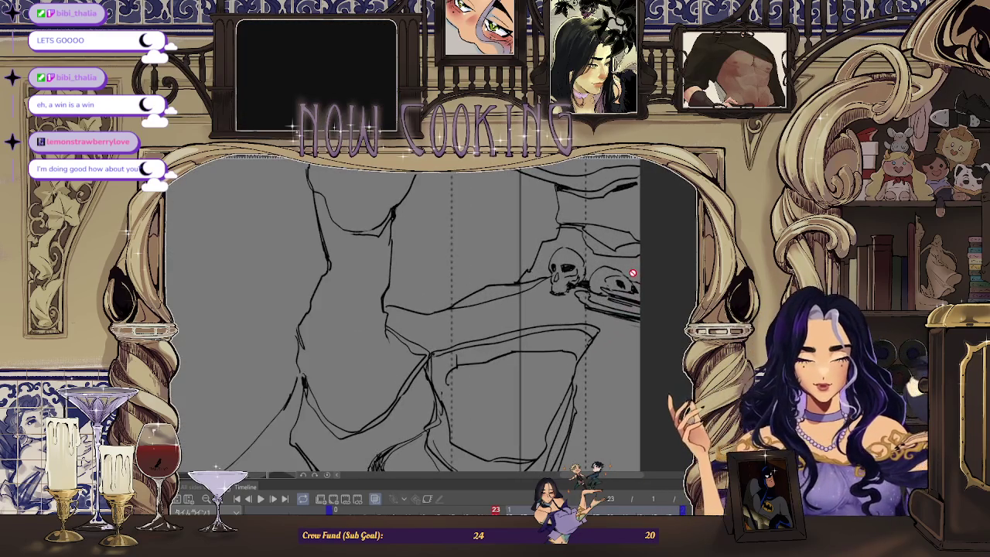
pyautogui.scroll(-2, 632, 273)
pyautogui.scroll(-1, 628, 272)
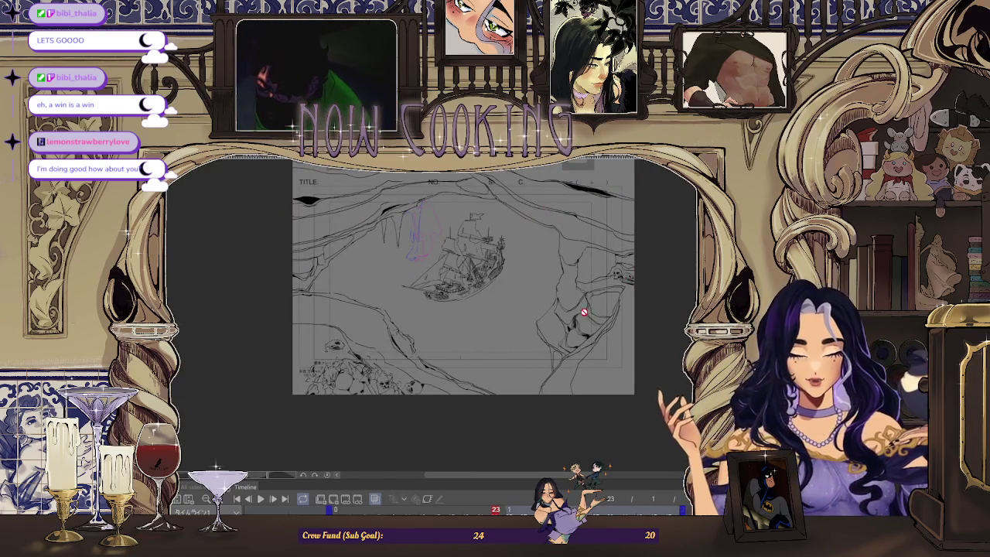
pyautogui.scroll(2, 470, 203)
pyautogui.scroll(2, 486, 265)
pyautogui.scroll(-2, 470, 371)
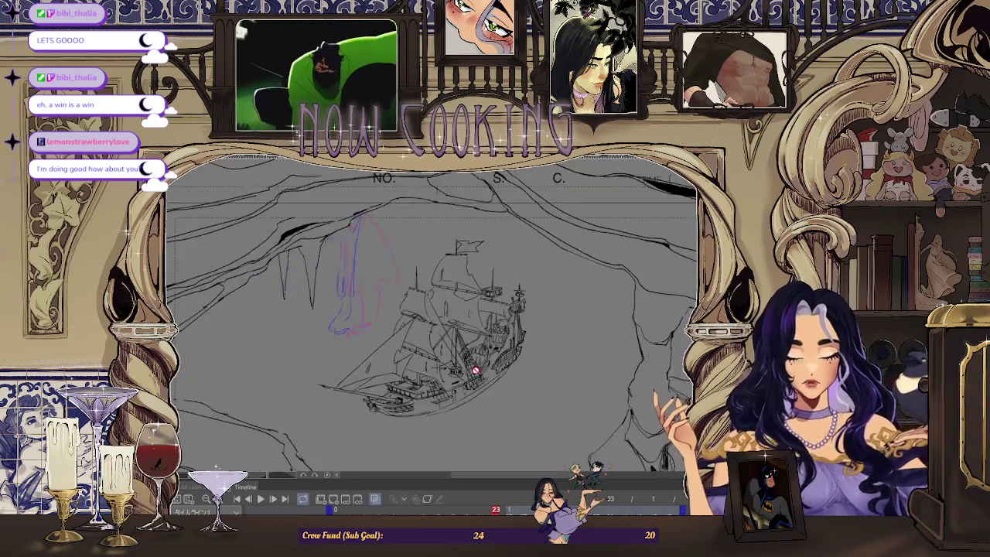
pyautogui.scroll(1, 480, 395)
pyautogui.scroll(-2, 481, 396)
pyautogui.scroll(-1, 482, 399)
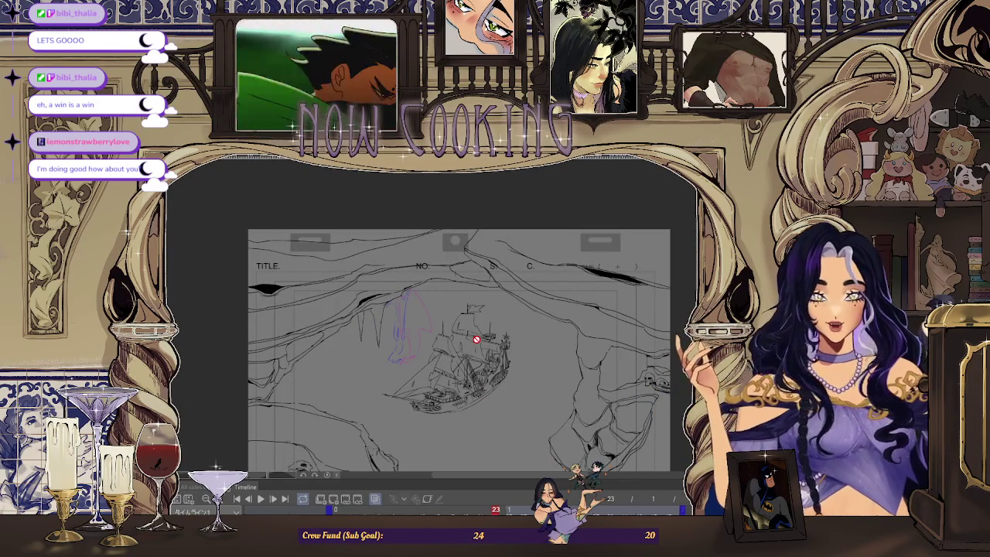
pyautogui.scroll(-1, 476, 338)
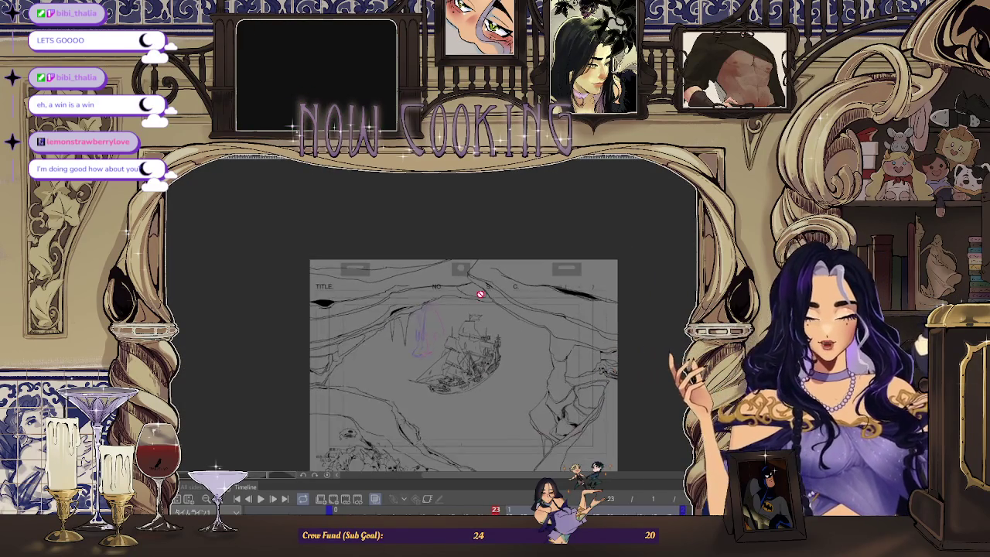
pyautogui.scroll(-2, 513, 370)
pyautogui.scroll(2, 514, 370)
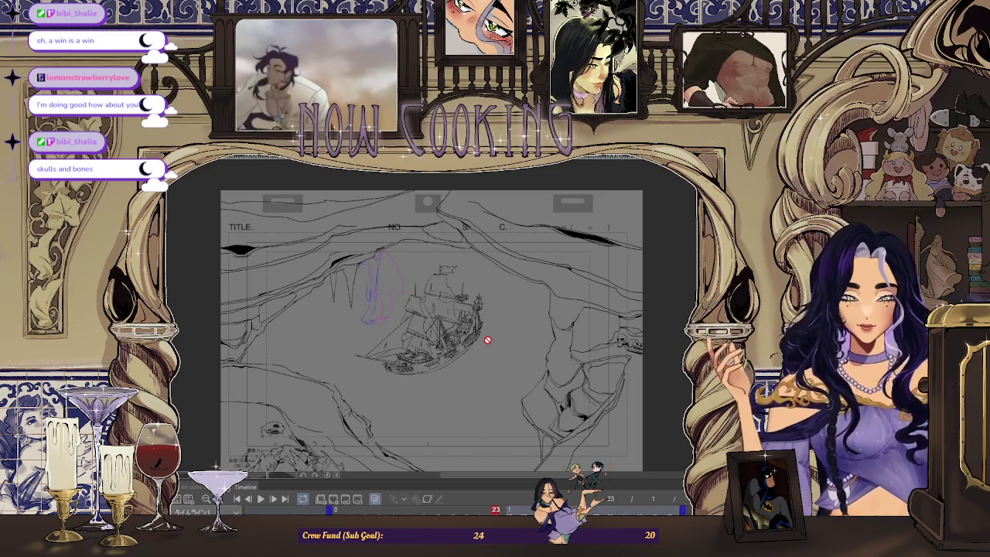
pyautogui.scroll(-1, 487, 339)
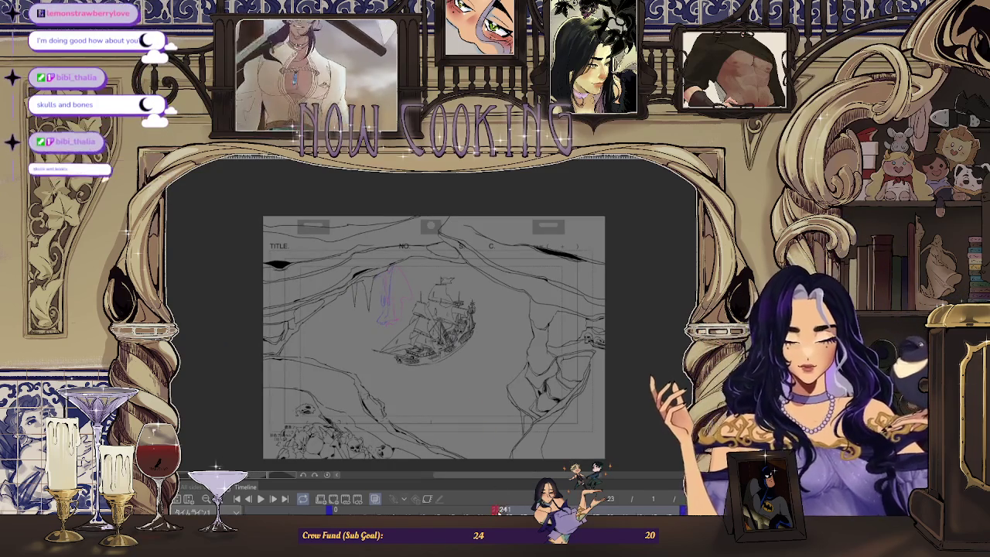
# Step forward to a rough-sketch frame, then back four frames to the ship drawing at frame 34
pyautogui.press('Right')
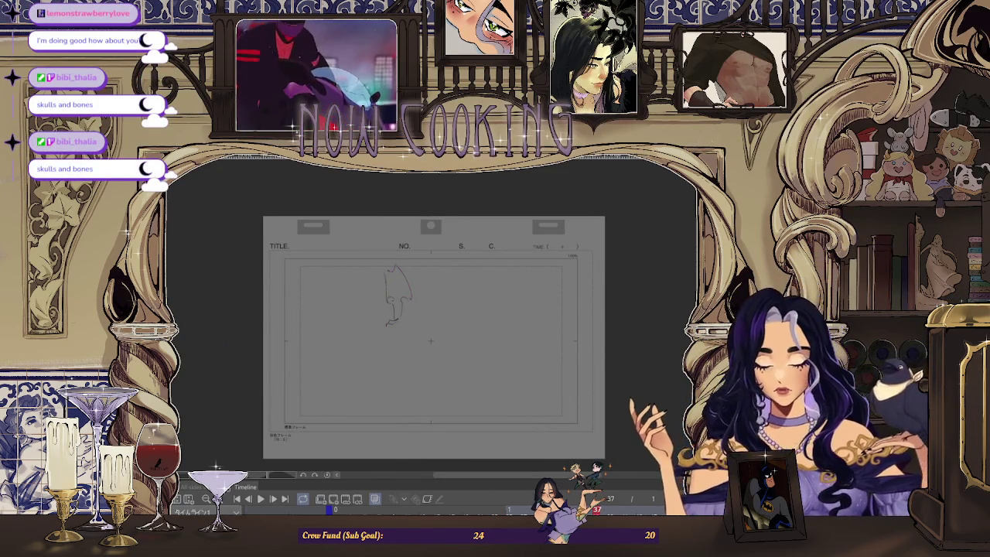
pyautogui.scroll(2, 414, 327)
pyautogui.scroll(-1, 460, 300)
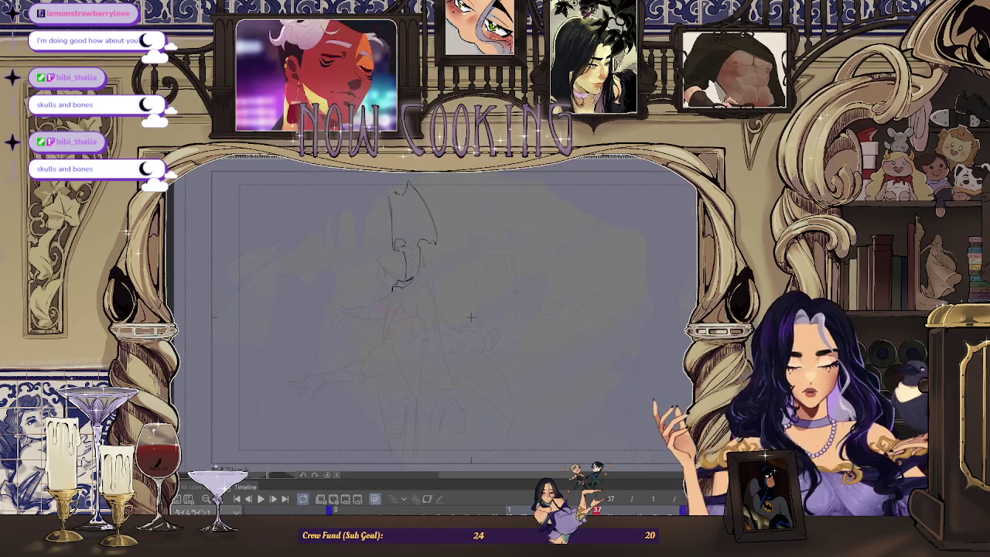
pyautogui.press('Left')
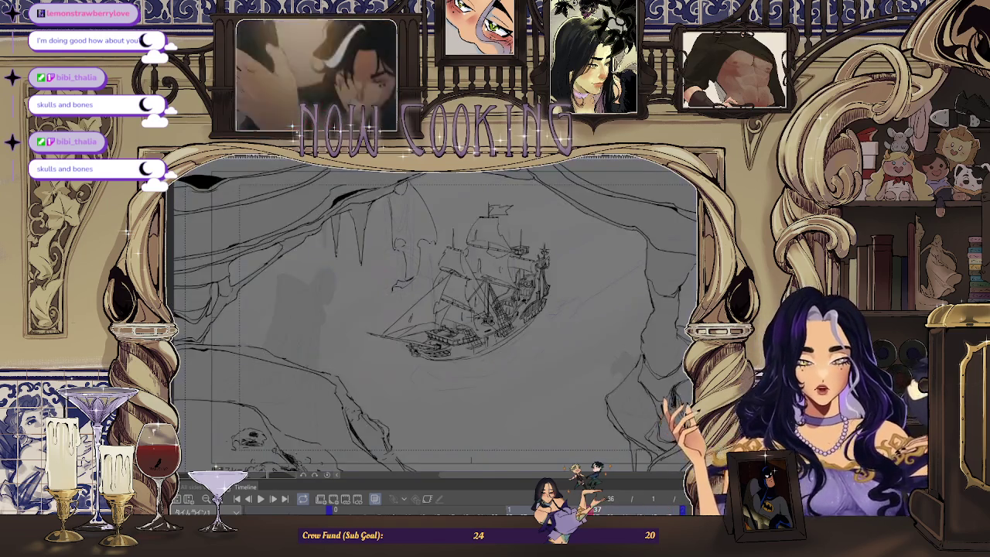
pyautogui.press('Left')
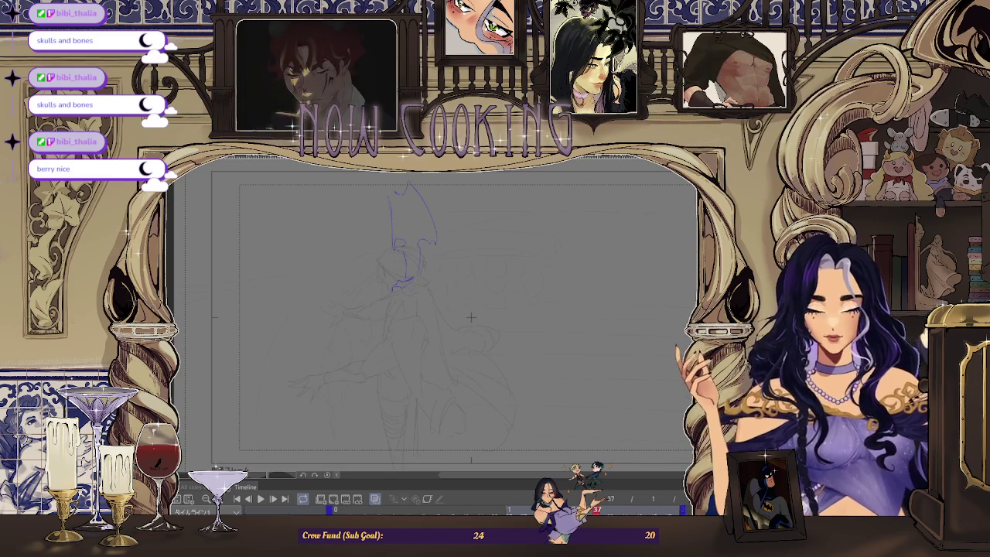
pyautogui.press('Left')
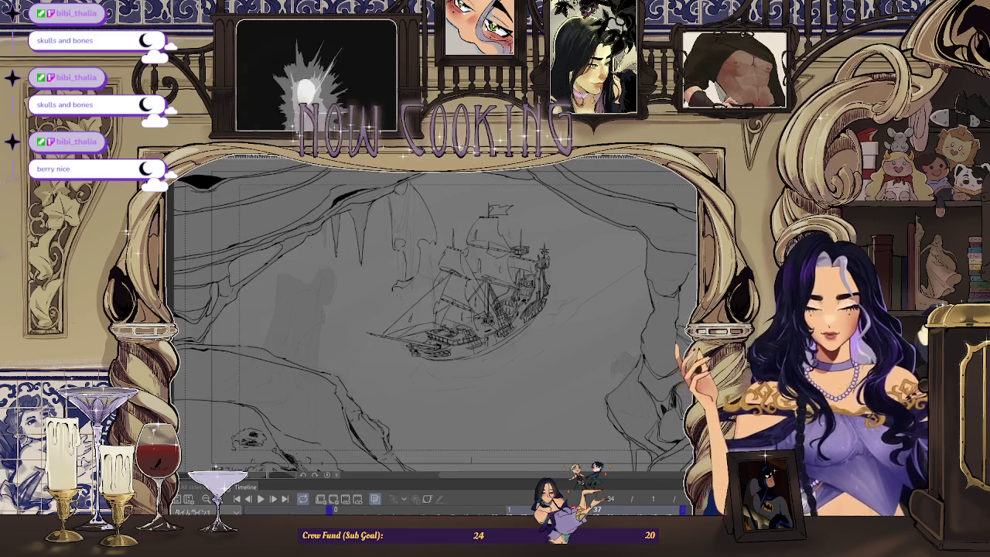
pyautogui.press('Left')
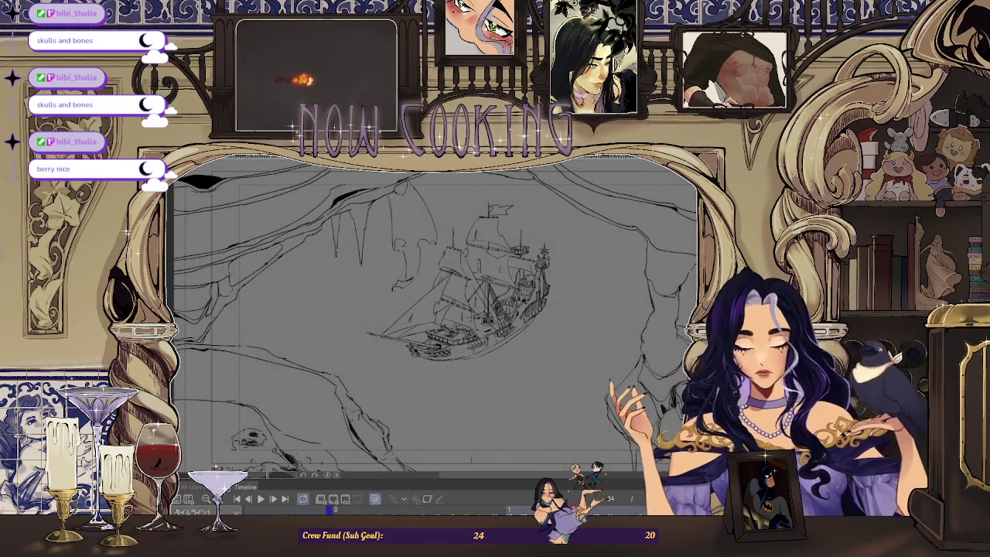
pyautogui.scroll(2, 440, 320)
pyautogui.scroll(-2, 440, 319)
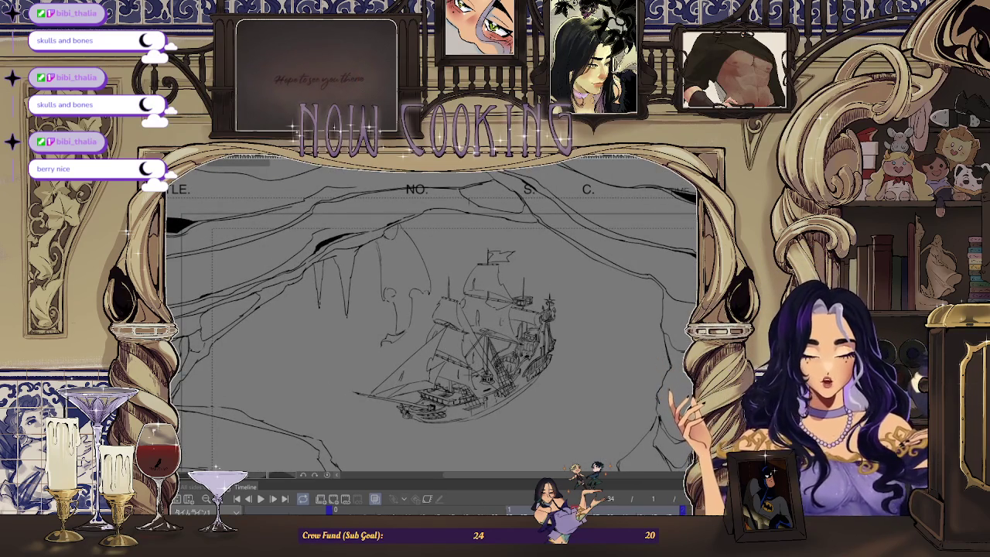
# Sketch two purple strokes for the hanging figure left of the ship, then play the animation
pyautogui.moveTo(371, 246); pyautogui.dragTo(379, 303)
pyautogui.moveTo(392, 228); pyautogui.dragTo(389, 351)
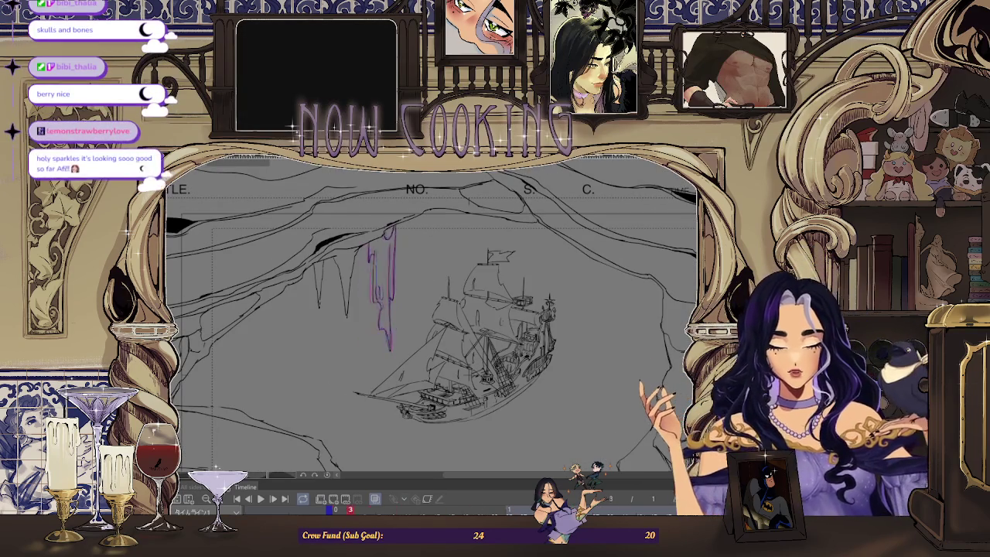
pyautogui.press('space')
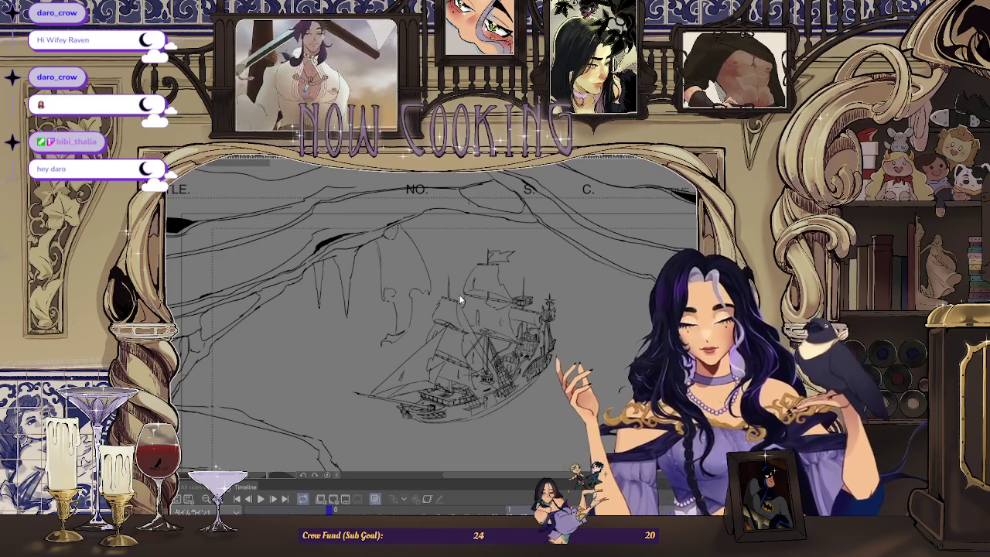
pyautogui.hotkey('ctrl', 'Tab')
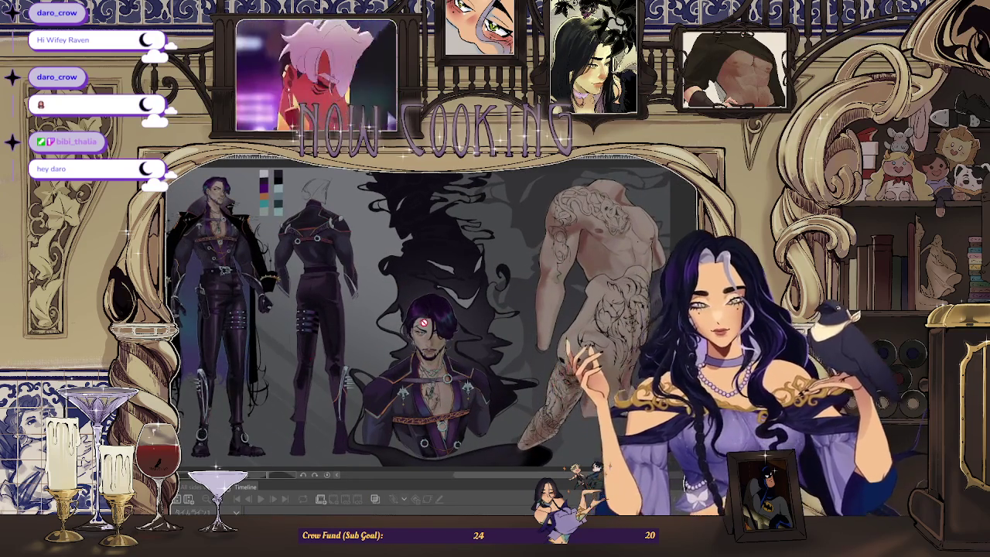
pyautogui.scroll(-2, 386, 305)
pyautogui.scroll(-2, 448, 311)
pyautogui.scroll(1, 449, 311)
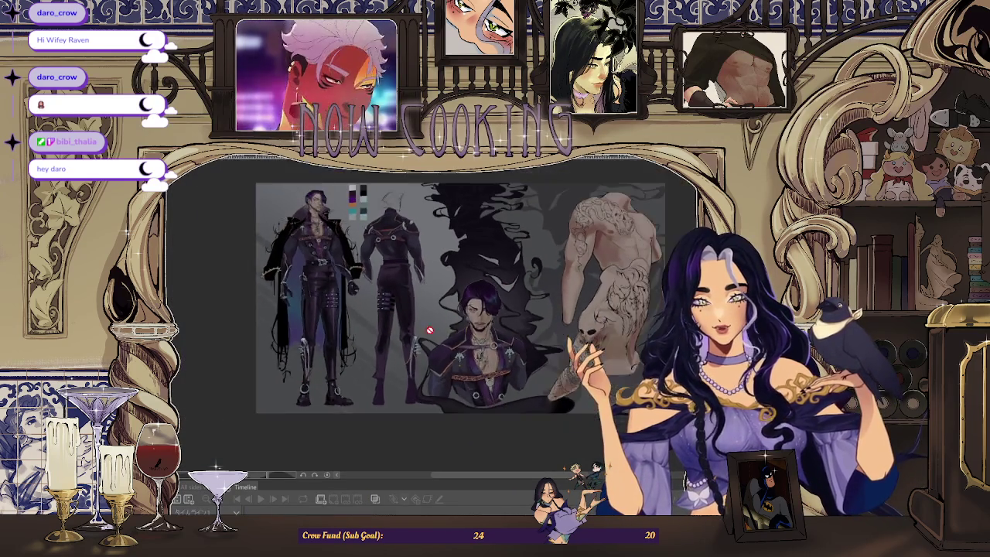
pyautogui.scroll(1, 460, 286)
pyautogui.scroll(1, 463, 273)
pyautogui.scroll(1, 456, 301)
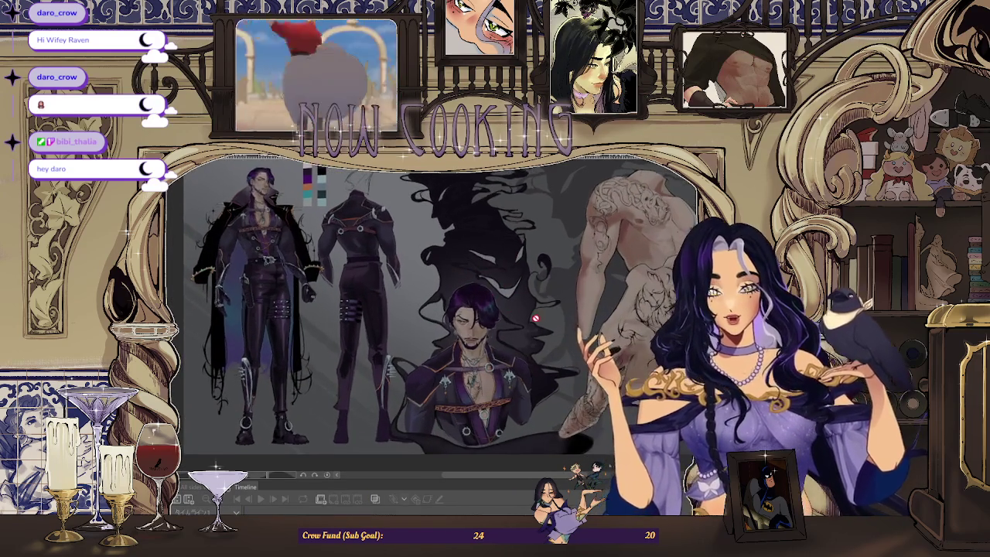
pyautogui.scroll(1, 442, 331)
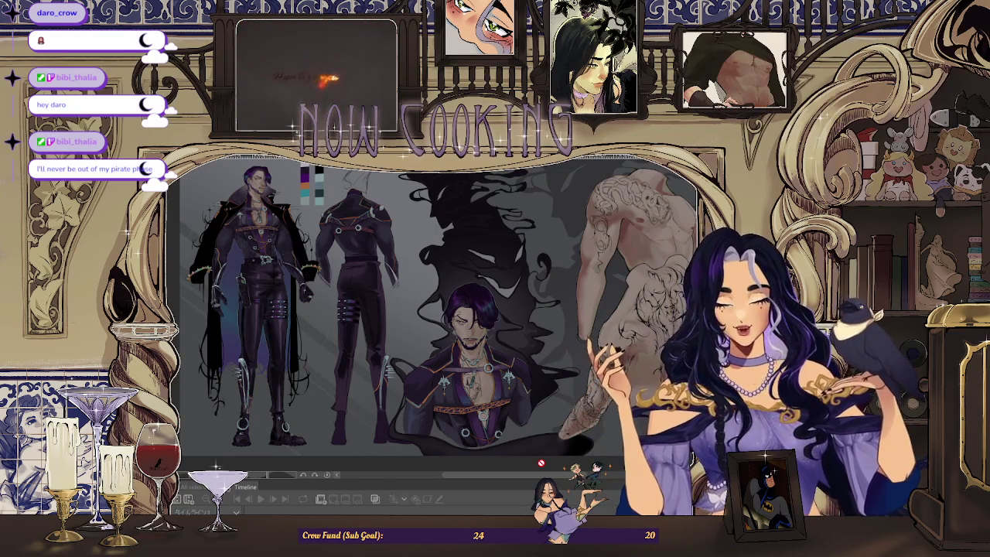
pyautogui.hotkey('ctrl', 'Tab')
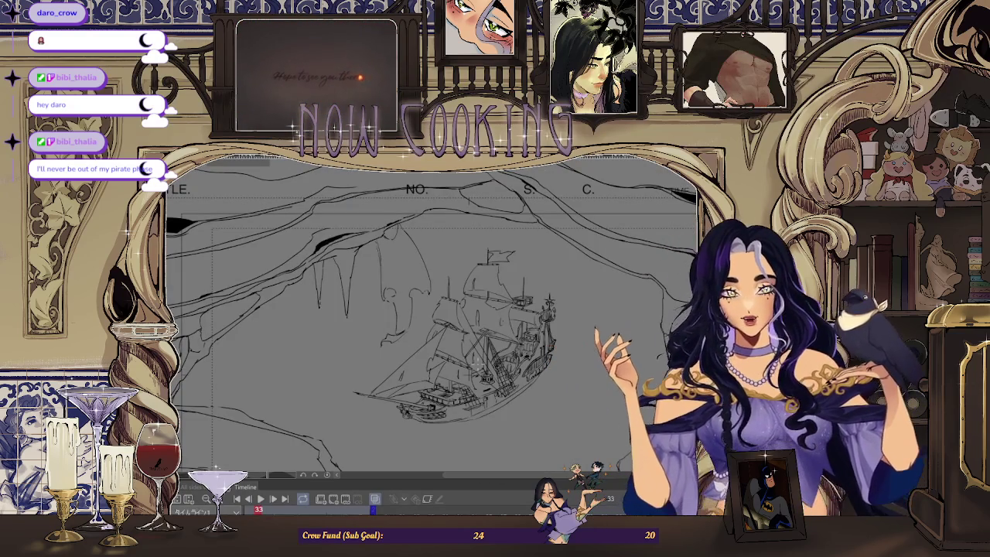
# Zoom around the ship drawing, then switch to the character reference sheet
pyautogui.scroll(-2, 450, 263)
pyautogui.scroll(1, 536, 314)
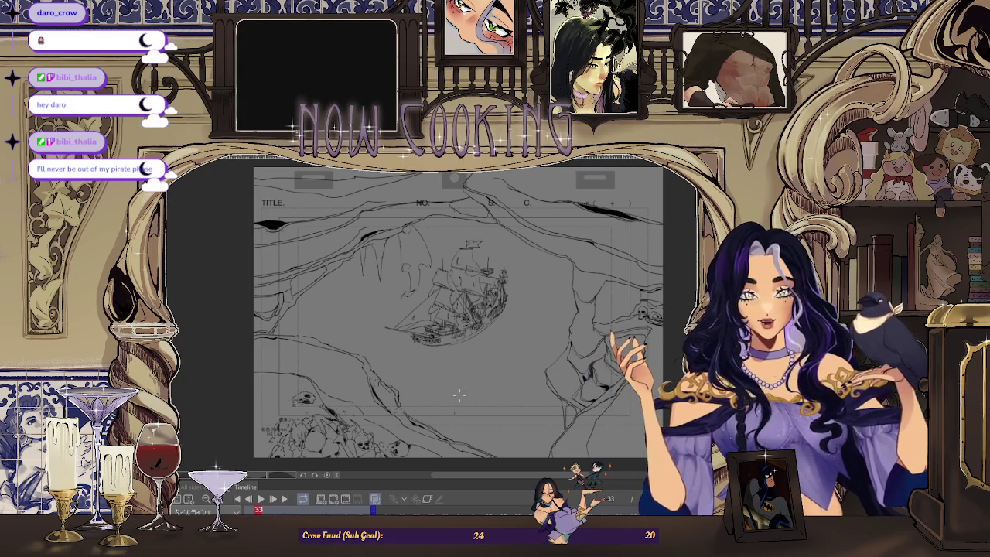
pyautogui.scroll(3, 489, 269)
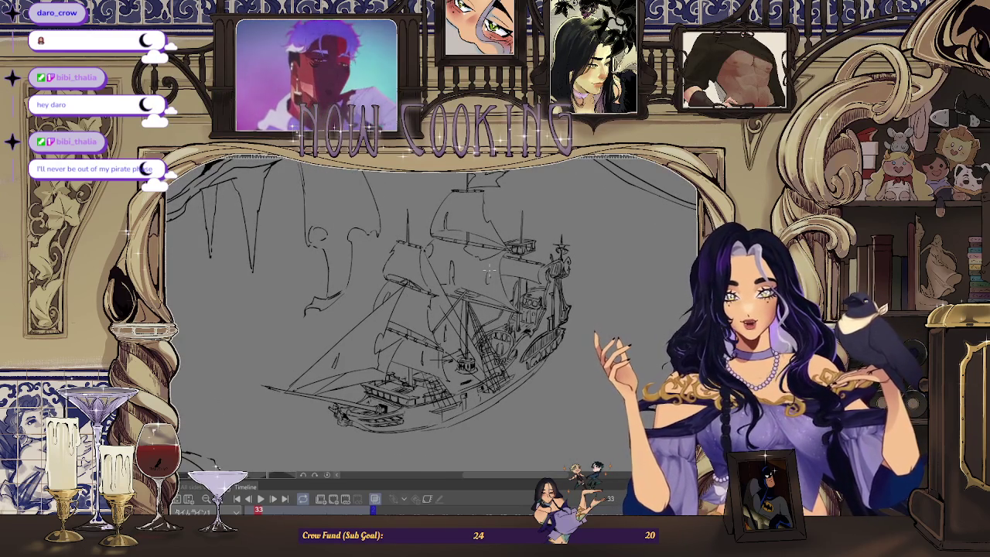
pyautogui.scroll(-2, 489, 269)
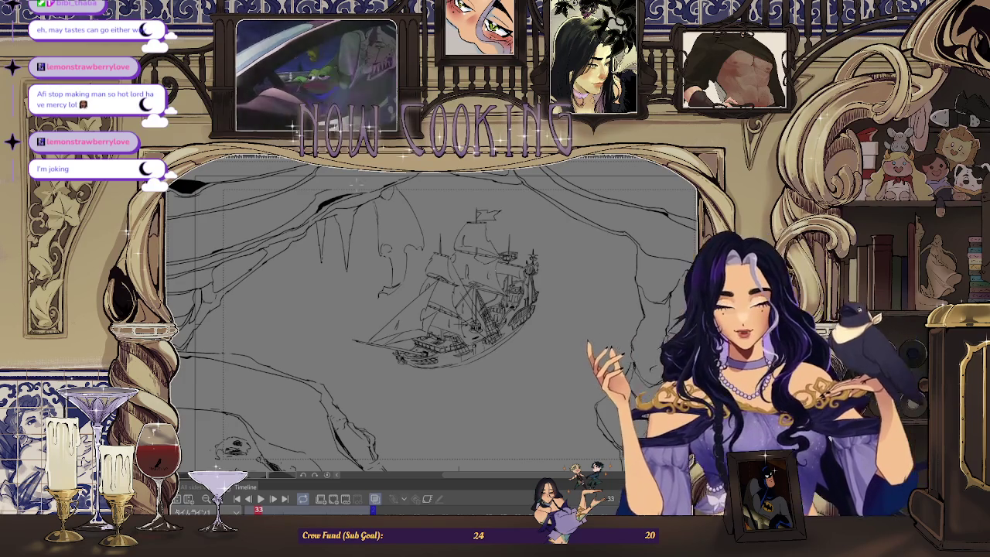
pyautogui.hotkey('alt', 'Tab')
# Zoom in on the reference sheet's face and swatches, then return to the ship storyboard
pyautogui.scroll(3, 332, 210)
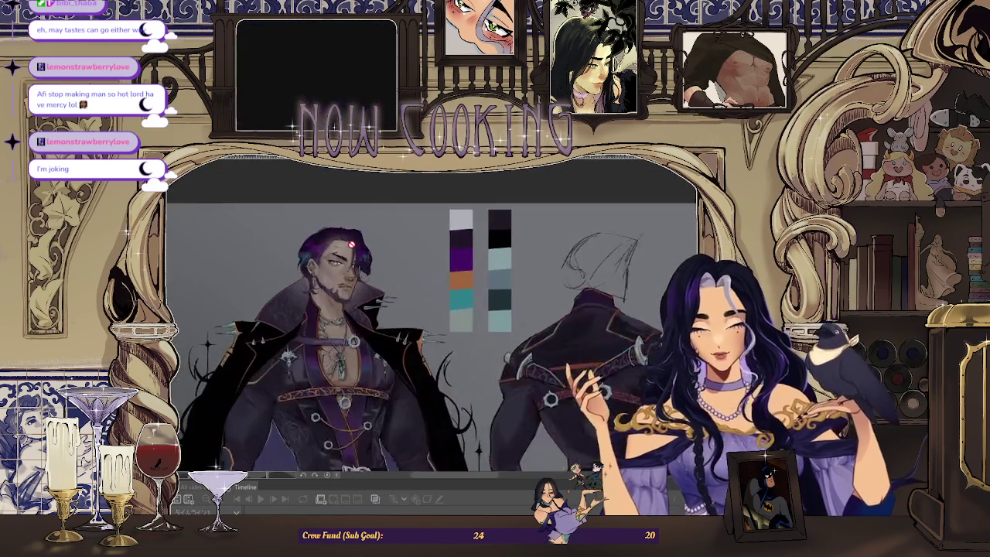
pyautogui.scroll(2, 332, 210)
pyautogui.scroll(2, 333, 210)
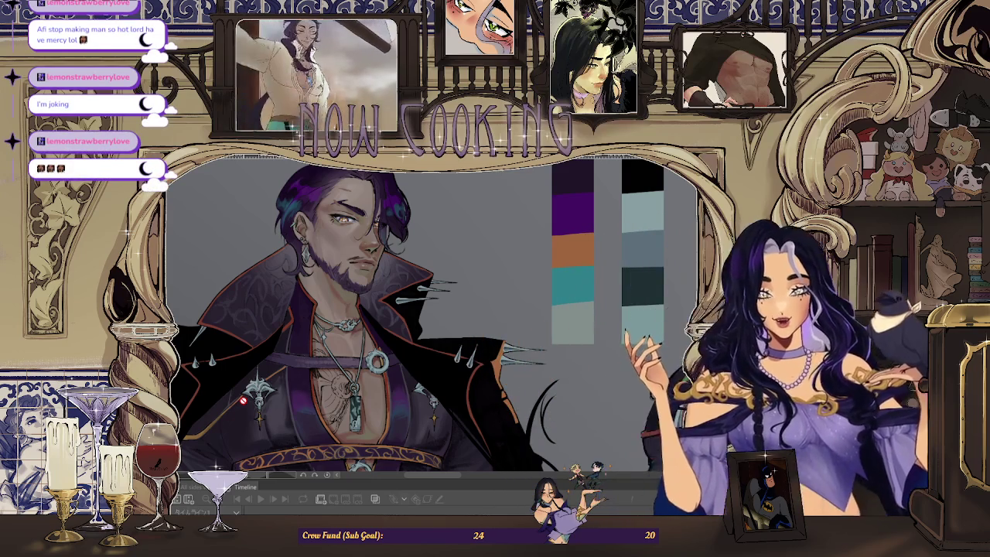
pyautogui.hotkey('ctrl', 'Tab')
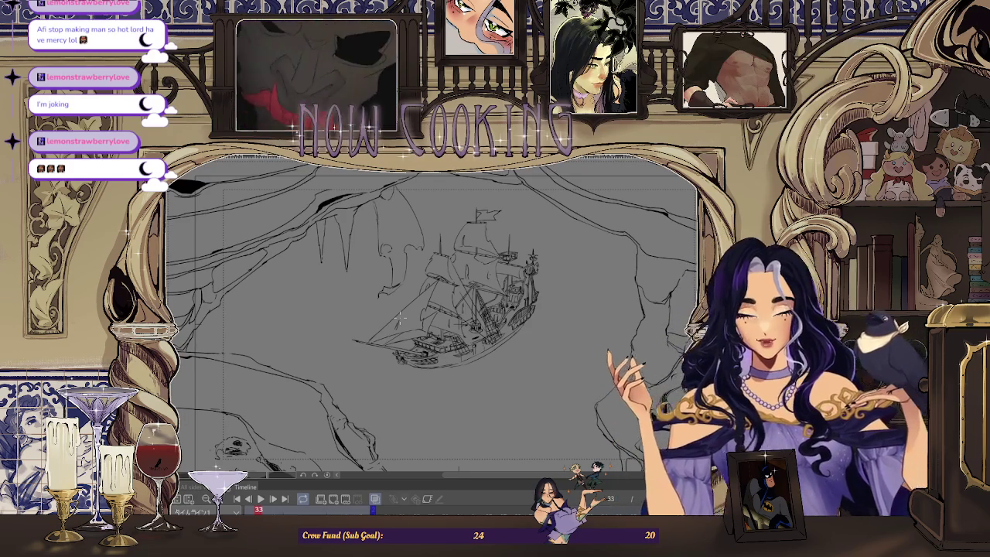
# Zoom out to show the full storyboard border and move to blank frame 37
pyautogui.scroll(-3, 399, 318)
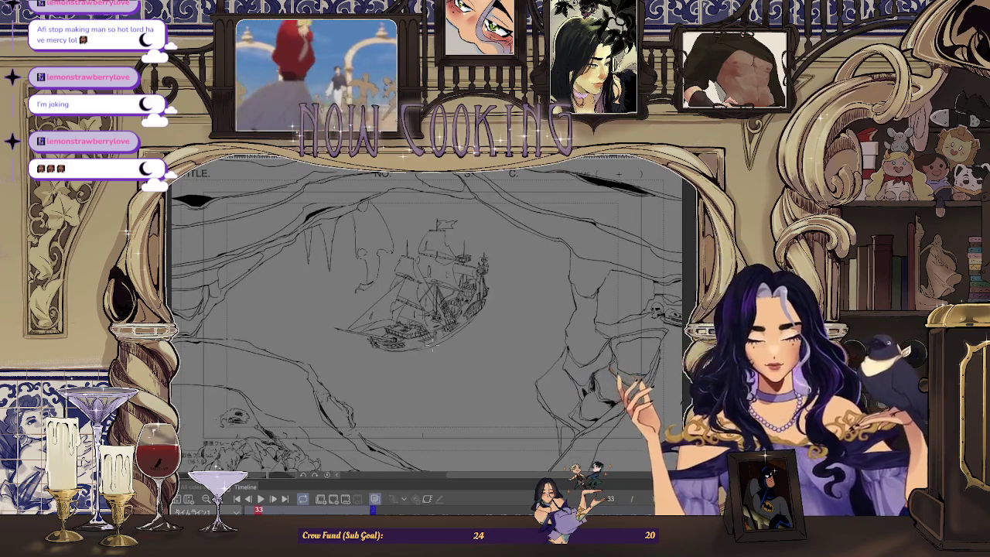
pyautogui.scroll(2, 433, 346)
pyautogui.scroll(-3, 433, 346)
pyautogui.scroll(-2, 583, 286)
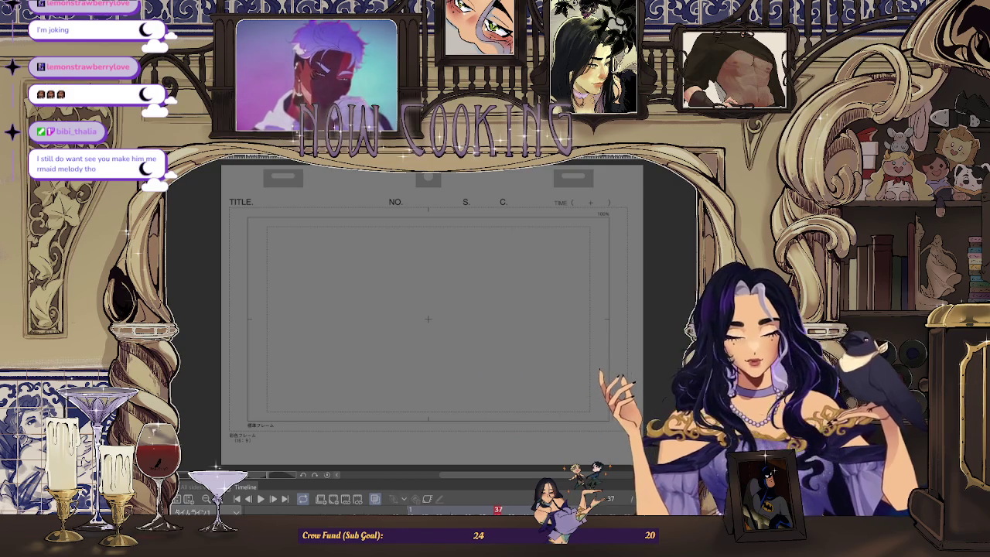
# On frame 33, sketch blue pencil strokes inside the hanging figure's wing shape
pyautogui.click(468, 509)
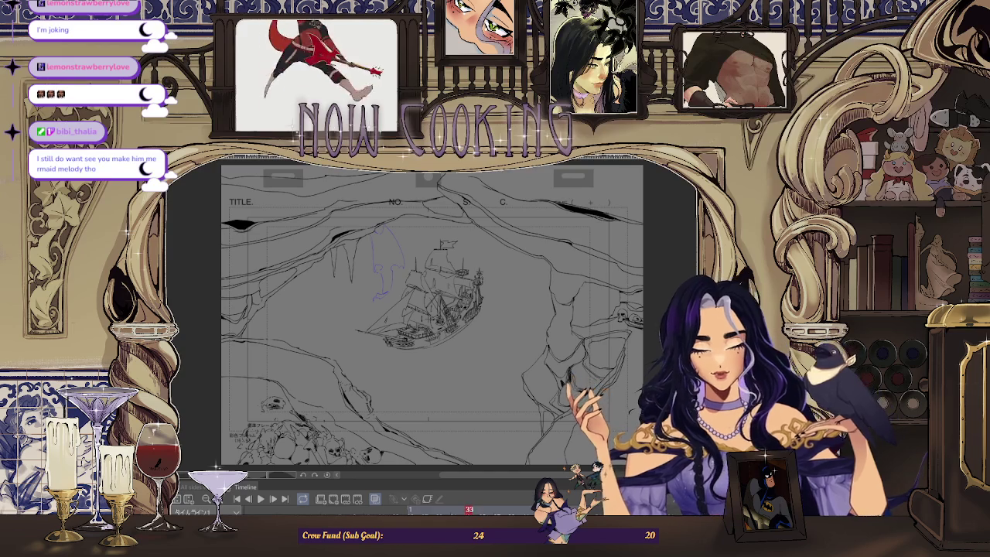
pyautogui.press('Left')
pyautogui.press('Left')
pyautogui.press('Left')
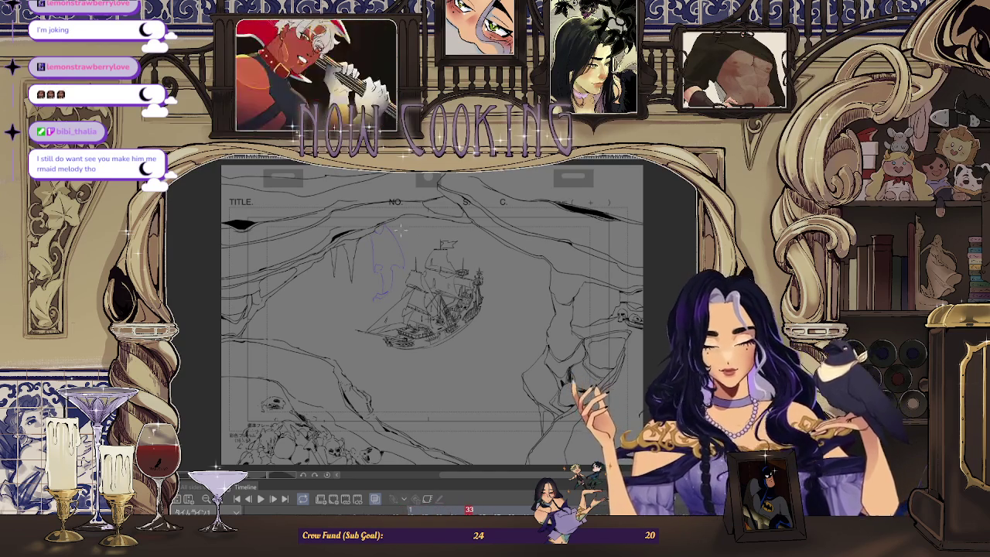
pyautogui.scroll(1, 358, 236)
pyautogui.scroll(1, 358, 236)
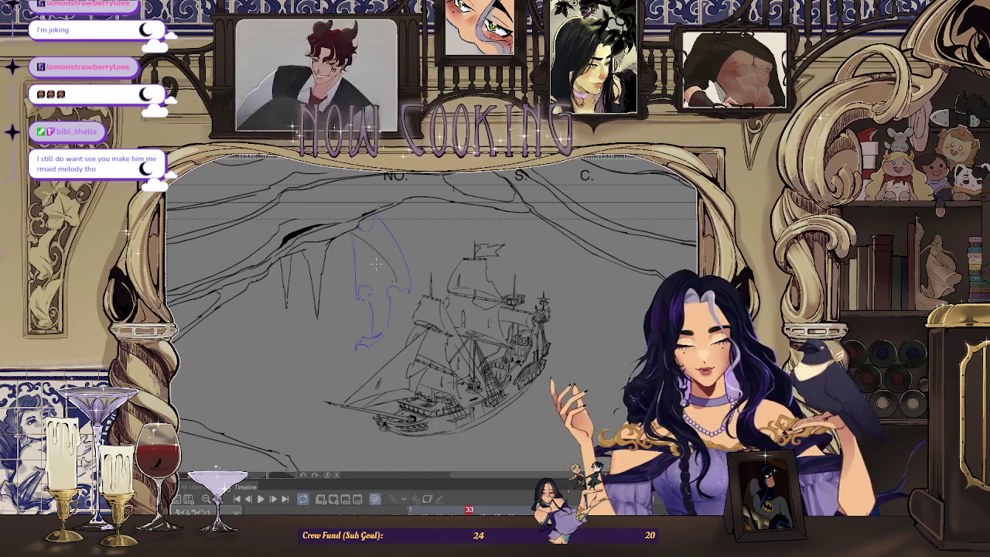
pyautogui.moveTo(391, 255); pyautogui.dragTo(403, 285)
pyautogui.moveTo(378, 237); pyautogui.dragTo(337, 339)
pyautogui.moveTo(364, 252); pyautogui.dragTo(344, 301)
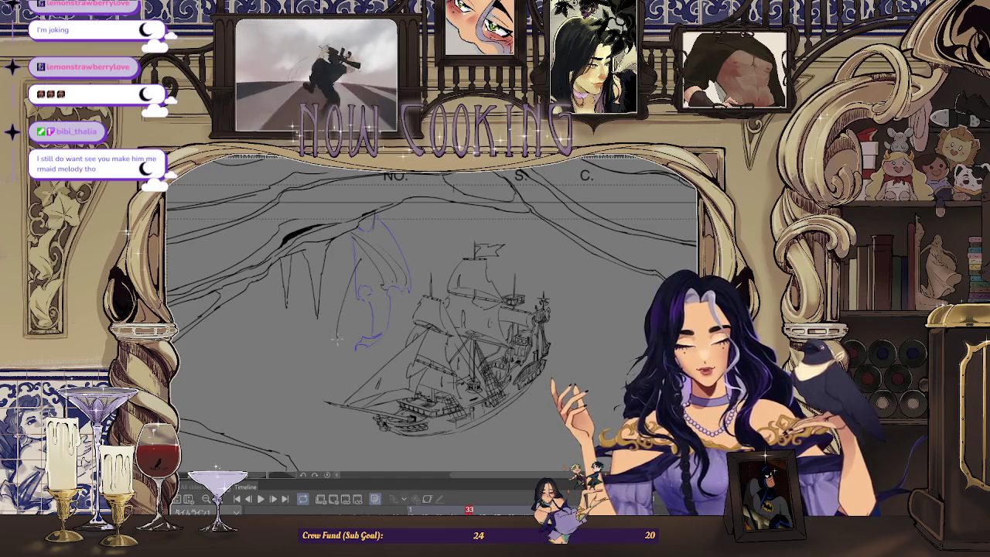
# Compare frame 33 against frame 25 and mirror the canvas horizontally to check the sketch
pyautogui.press('Left')
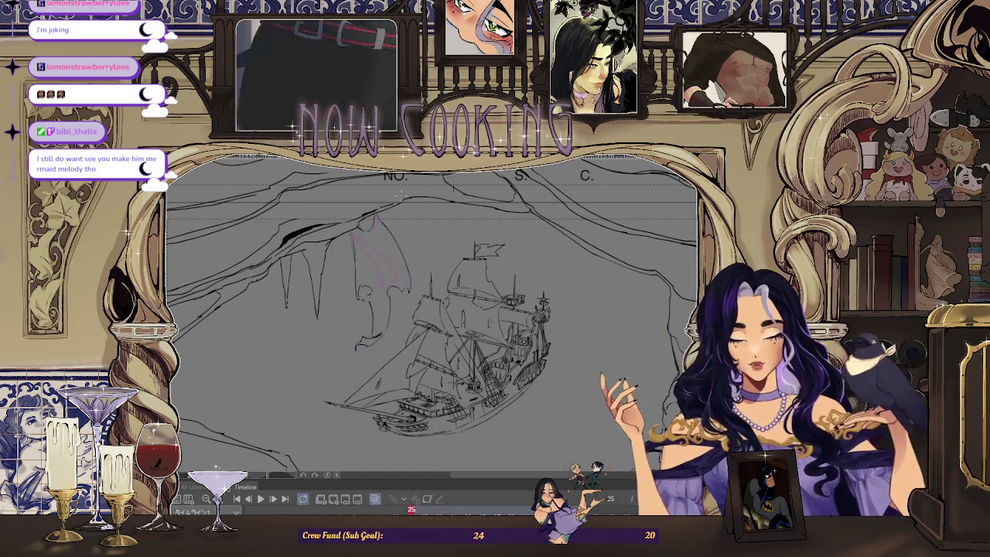
pyautogui.press('Right')
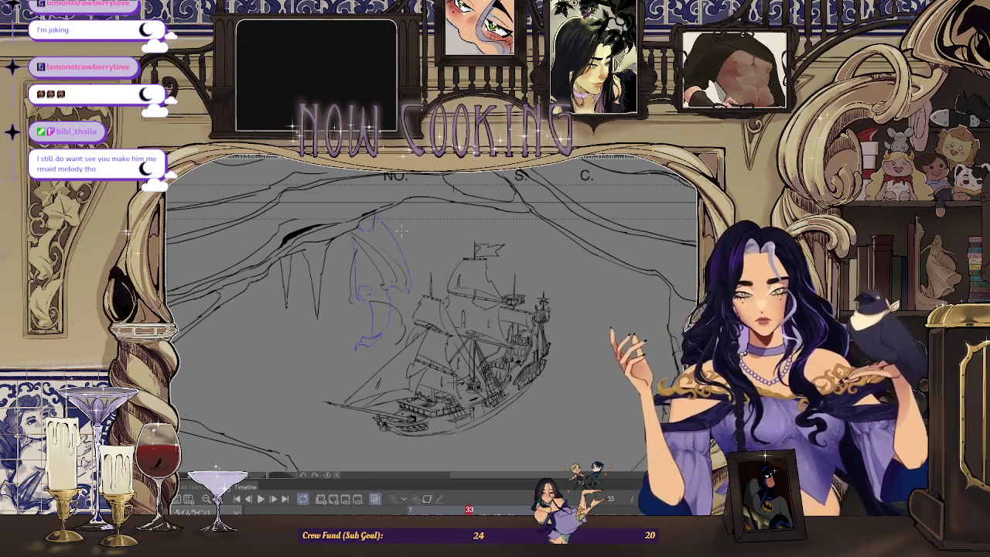
pyautogui.scroll(2, 383, 280)
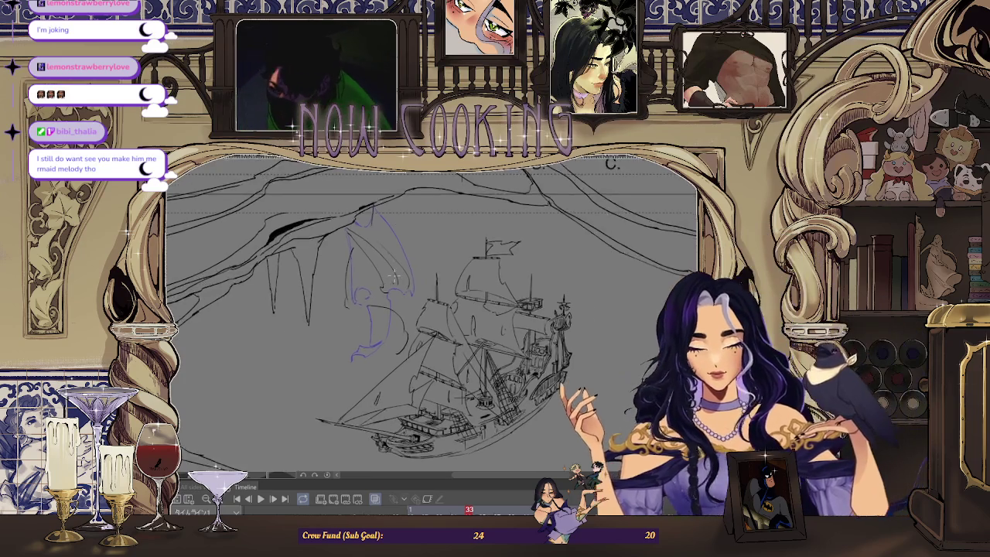
pyautogui.scroll(-2, 406, 267)
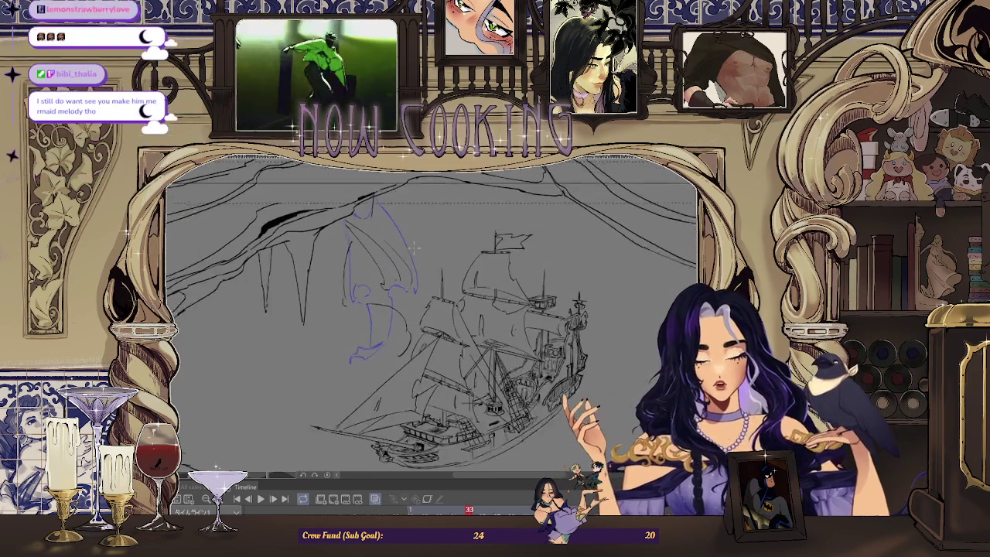
pyautogui.scroll(1, 380, 222)
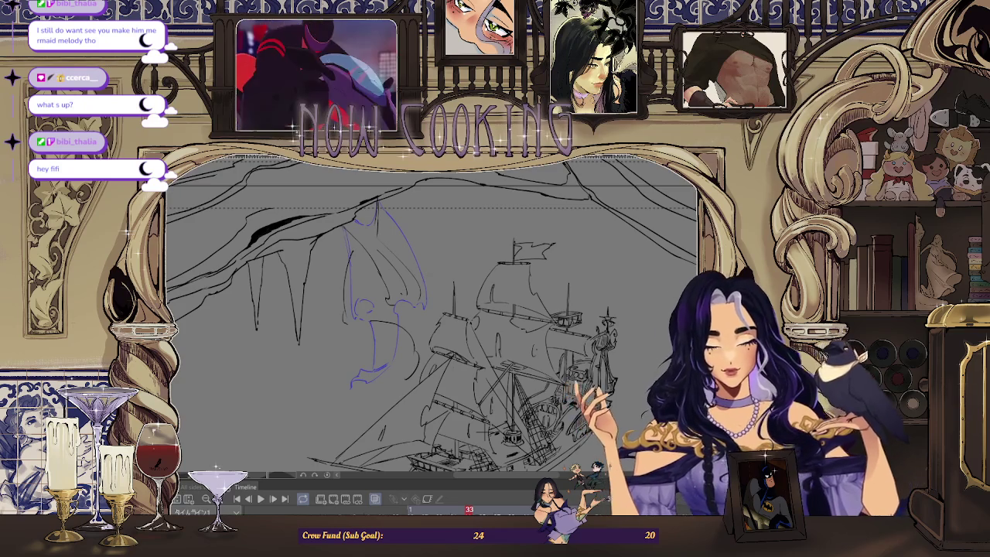
pyautogui.press('h')
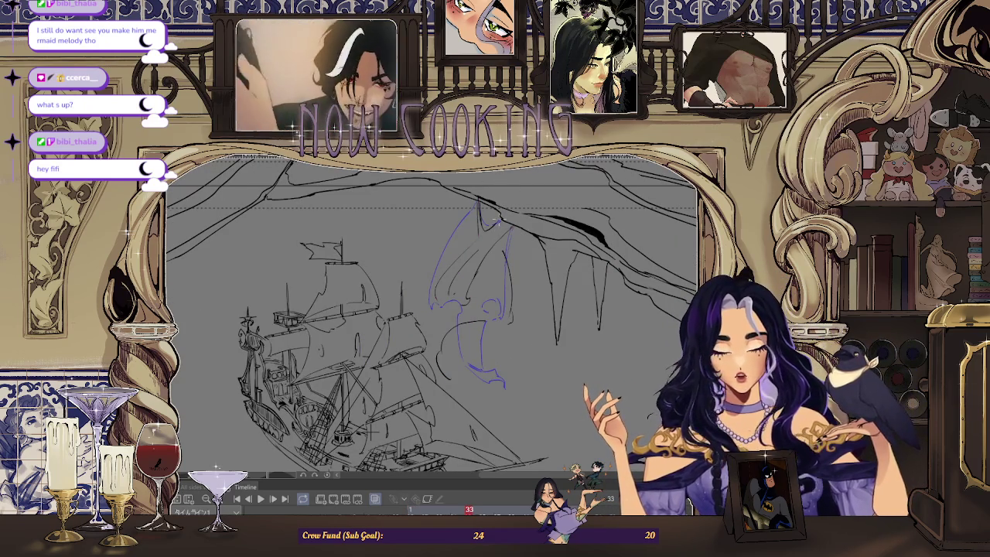
pyautogui.scroll(1, 470, 254)
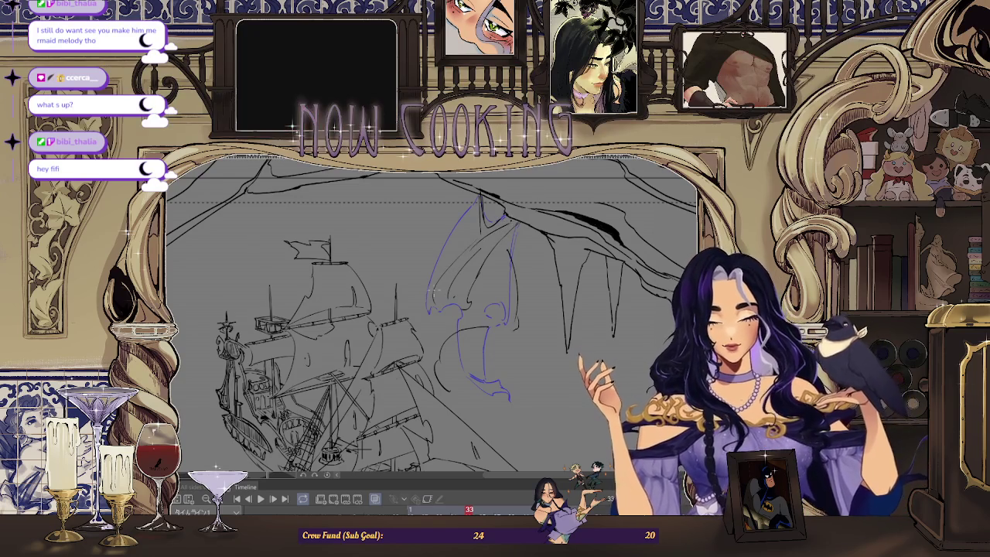
pyautogui.press('Left')
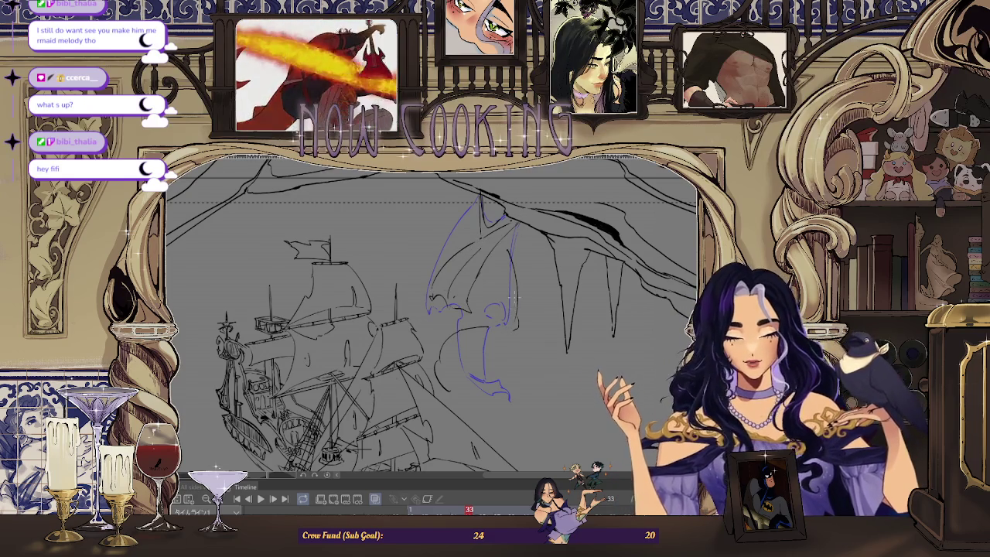
# Flick between frames 25 and 33 to compare the wing sketch, then fit the whole page in view
pyautogui.press('Left')
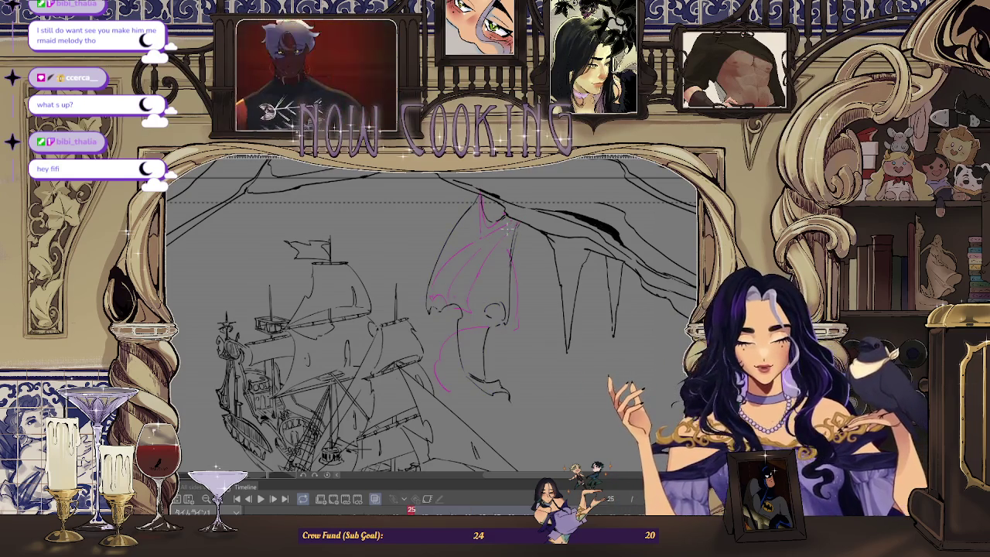
pyautogui.press('Right')
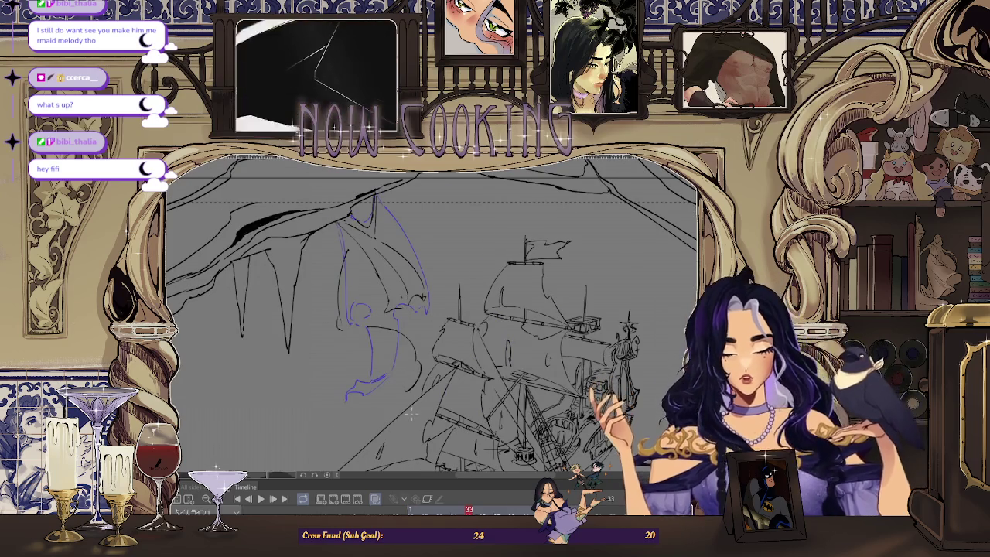
pyautogui.press('Left')
pyautogui.press('Right')
pyautogui.press('Left')
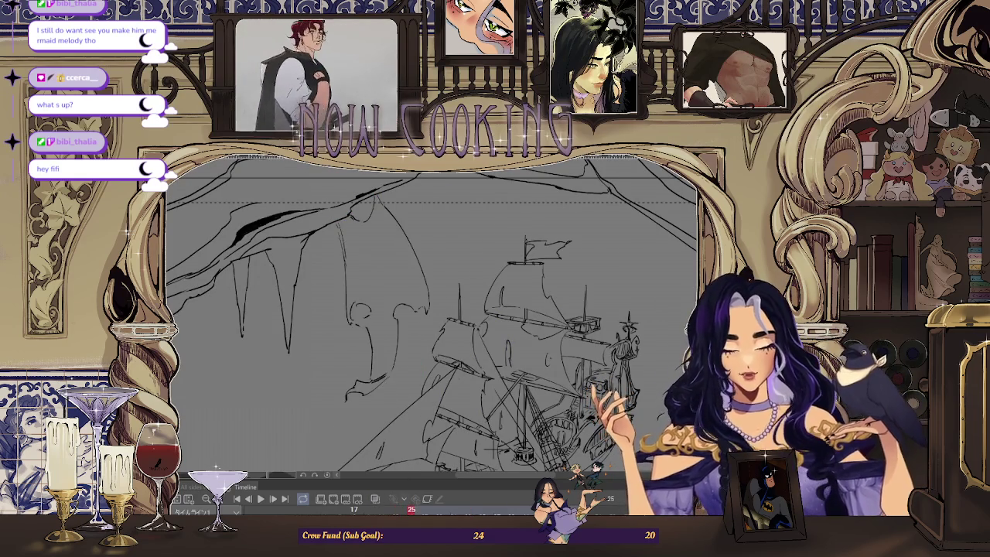
pyautogui.press('Right')
pyautogui.press('Left')
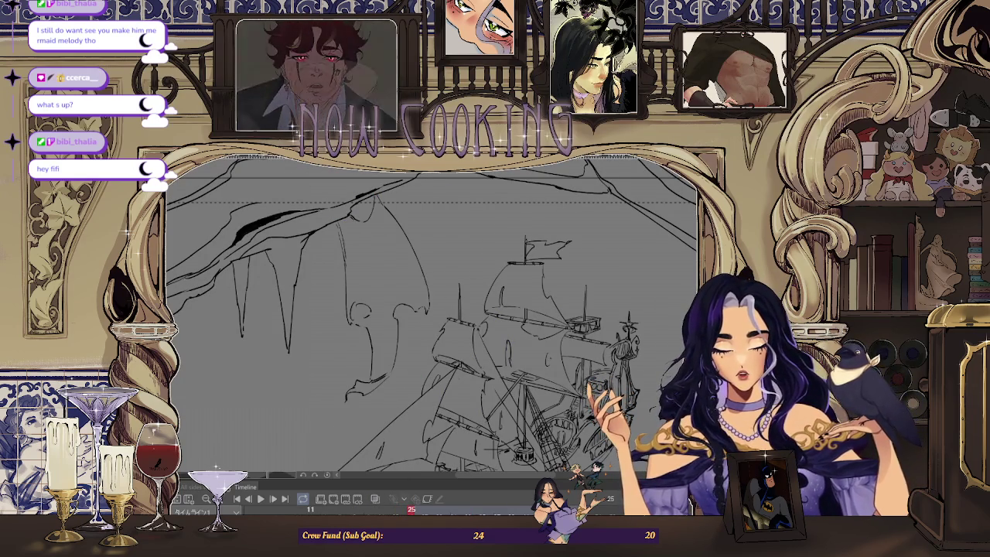
pyautogui.press('Right')
pyautogui.press('Left')
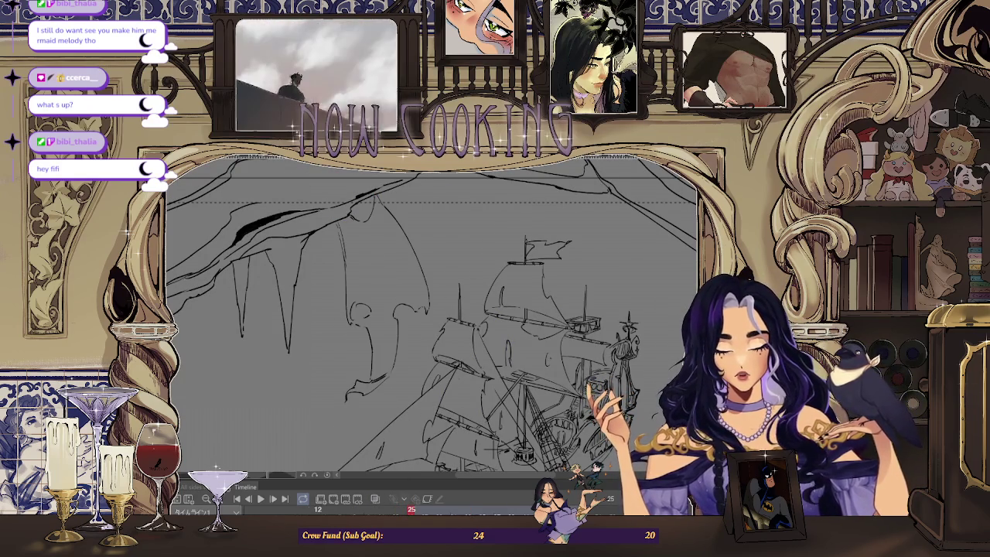
pyautogui.press('Right')
pyautogui.press('Left')
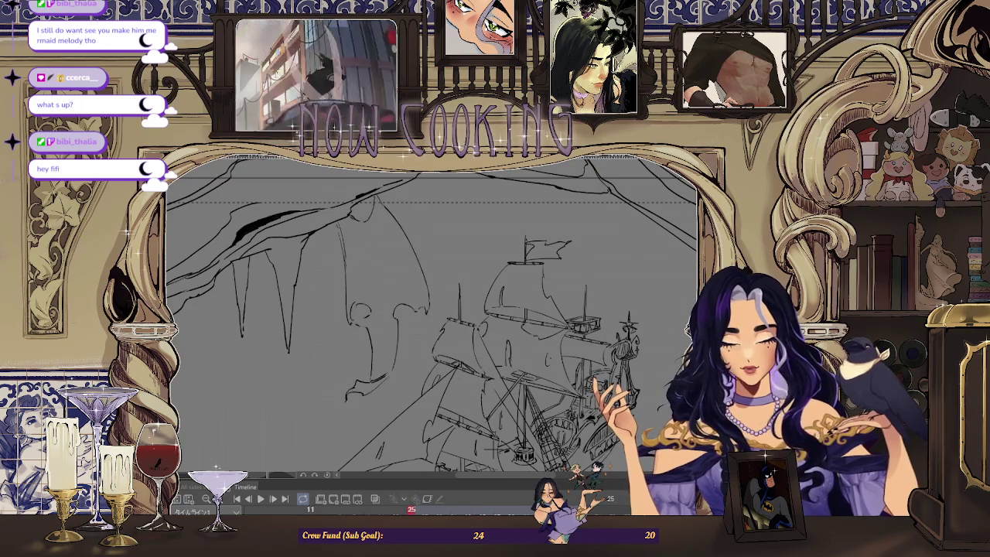
pyautogui.press('Right')
pyautogui.press('Left')
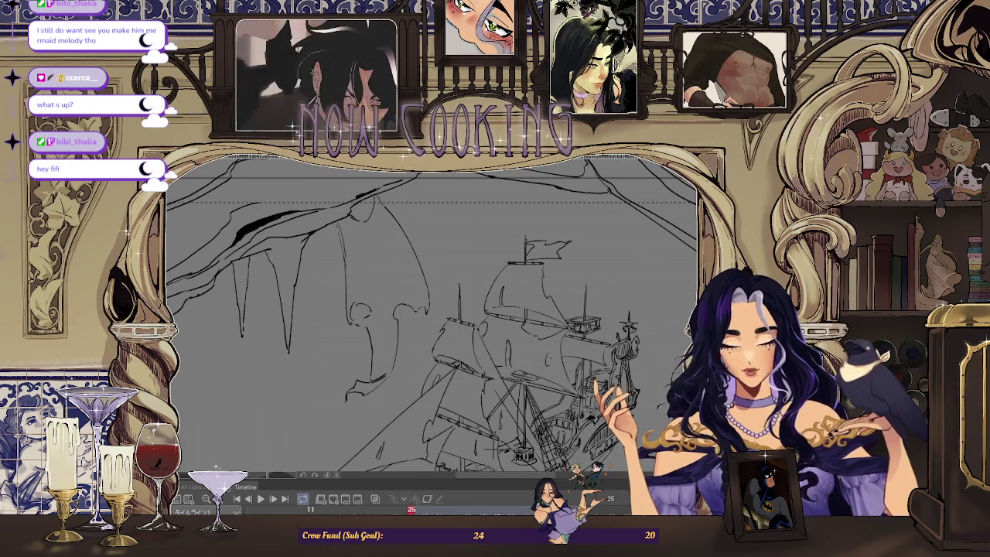
pyautogui.press('Right')
pyautogui.press('Left')
pyautogui.press('Right')
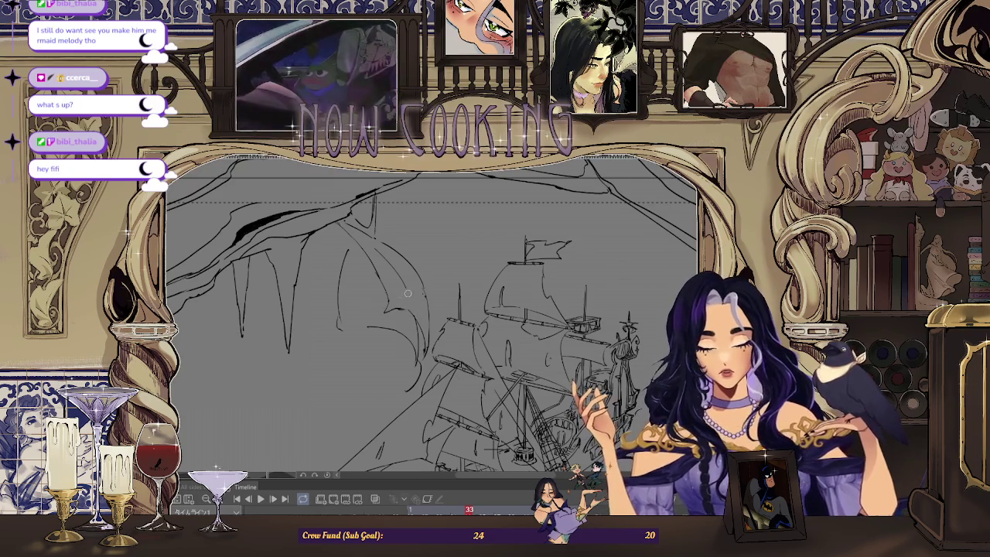
pyautogui.press('Left')
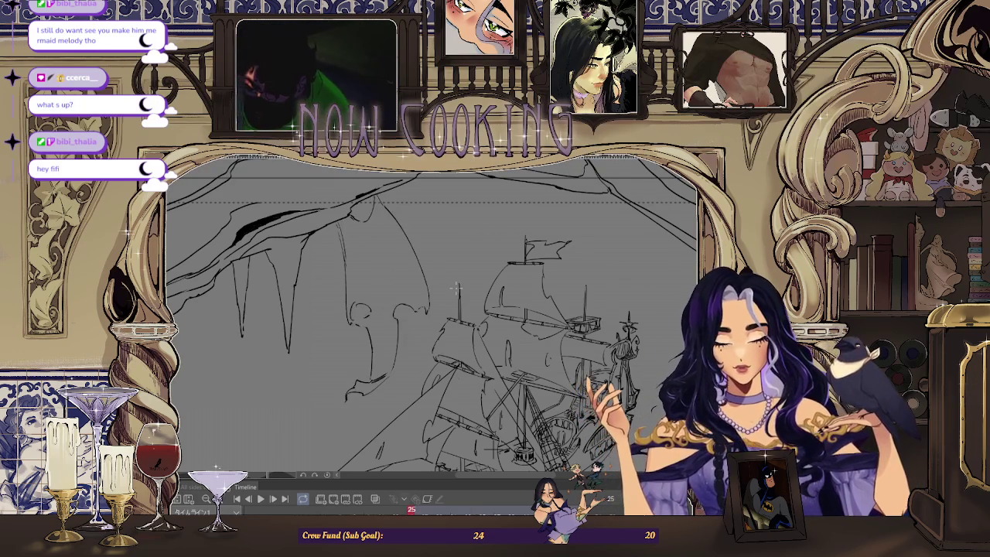
pyautogui.press('Right')
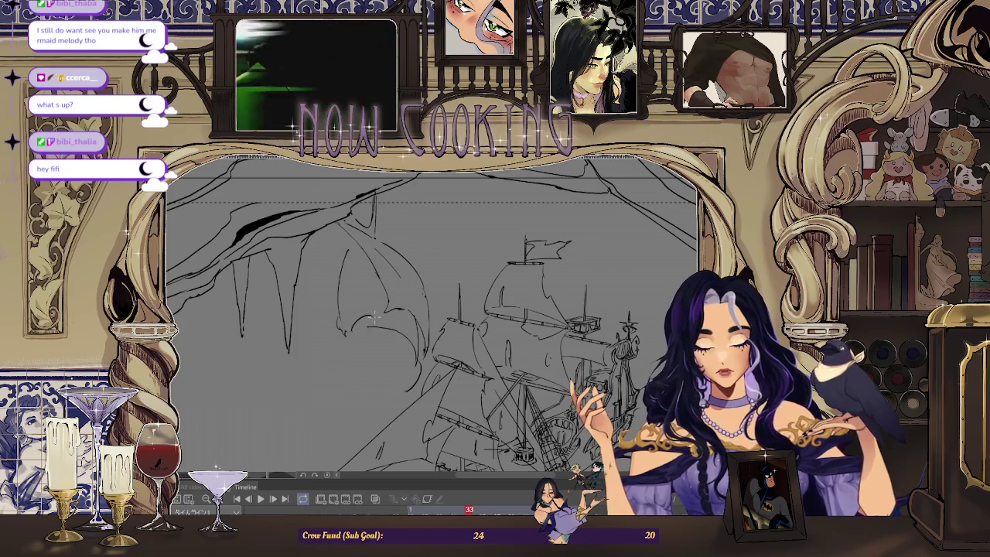
pyautogui.press('Left')
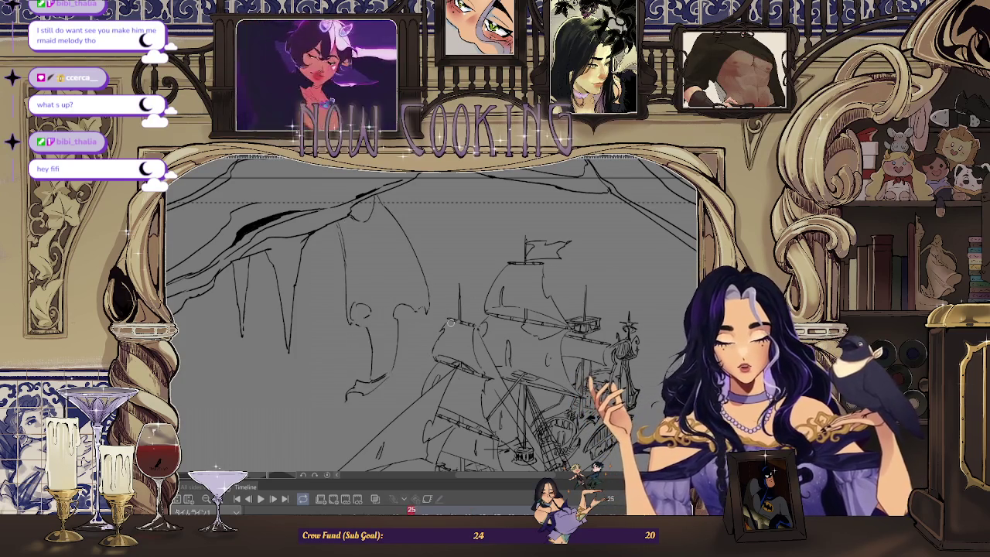
pyautogui.press('Right')
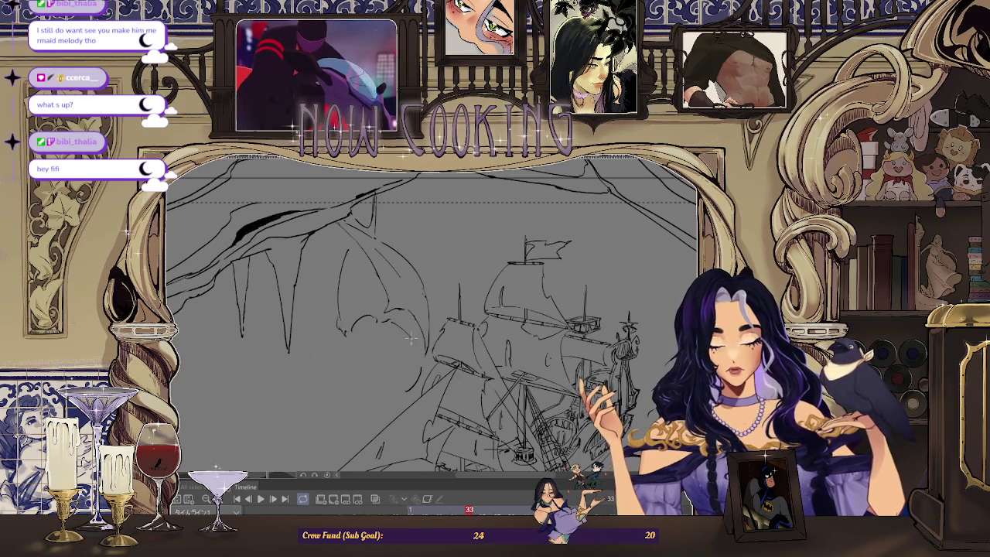
pyautogui.hotkey('ctrl', '0')
# Mirror the canvas, go from frame 25 to frame 33, and fit the whole scene in view
pyautogui.press('h')
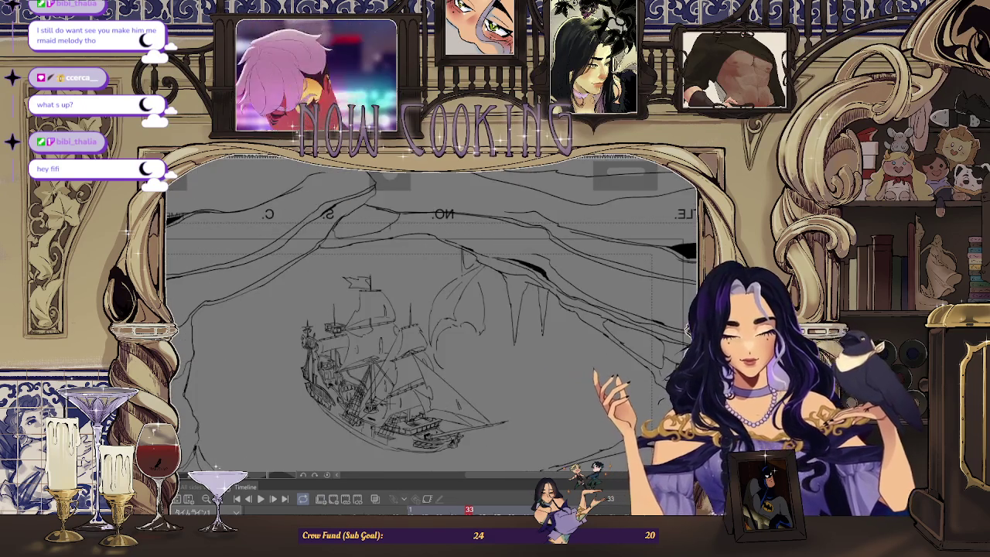
pyautogui.click(411, 509)
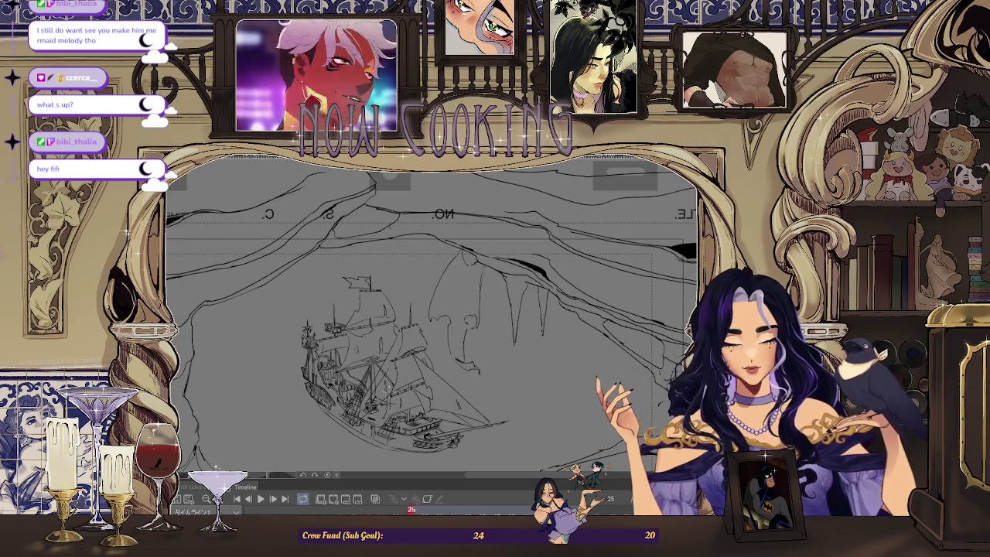
pyautogui.press('space')
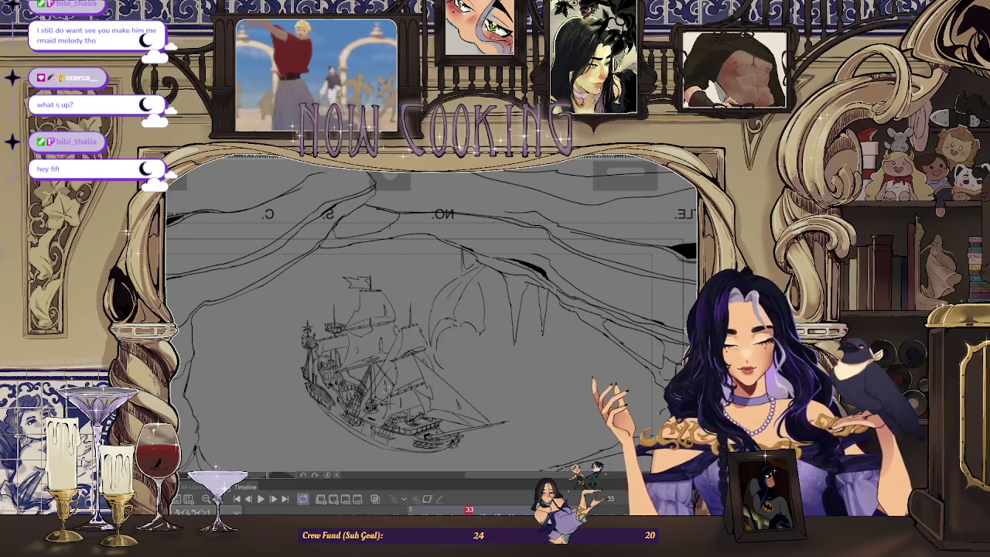
pyautogui.scroll(-2, 464, 310)
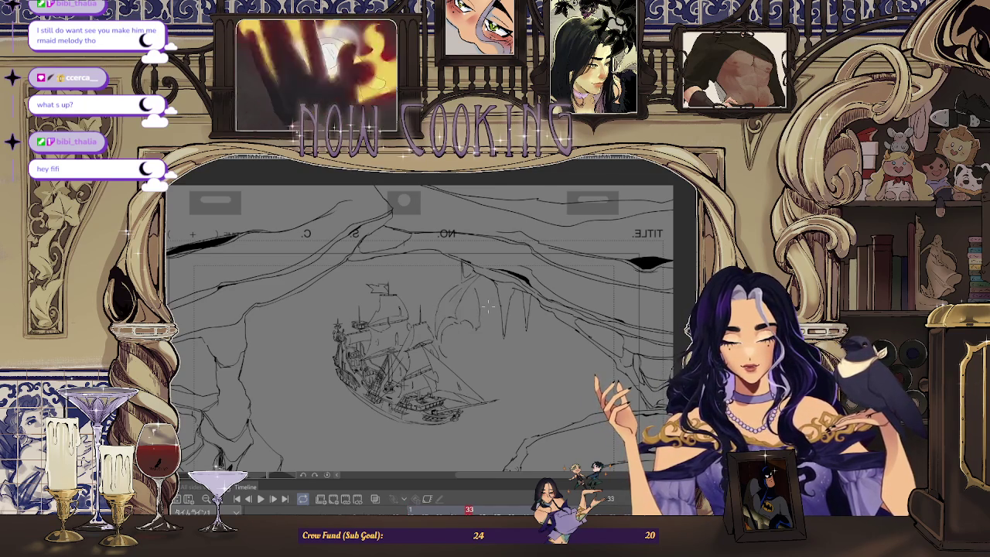
pyautogui.scroll(2, 487, 305)
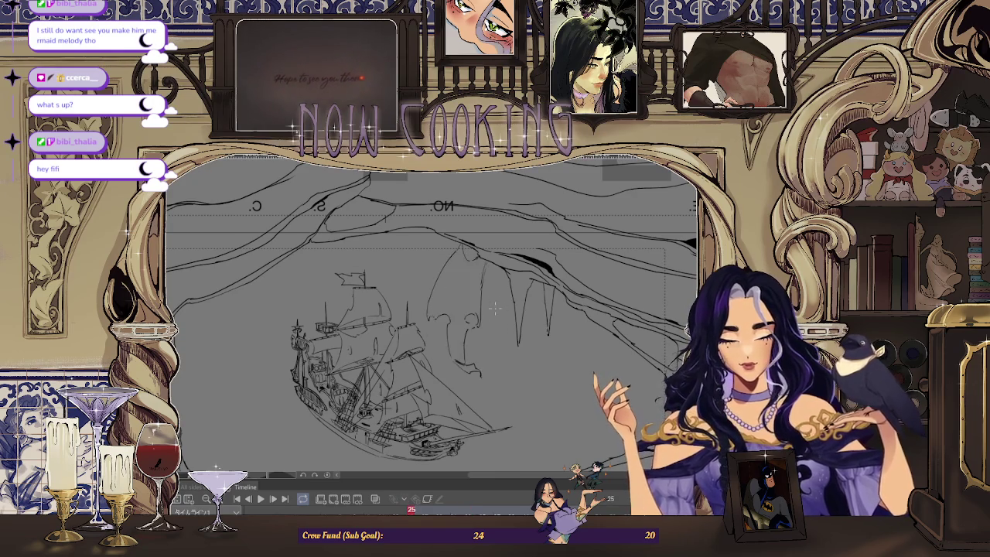
pyautogui.scroll(2, 456, 309)
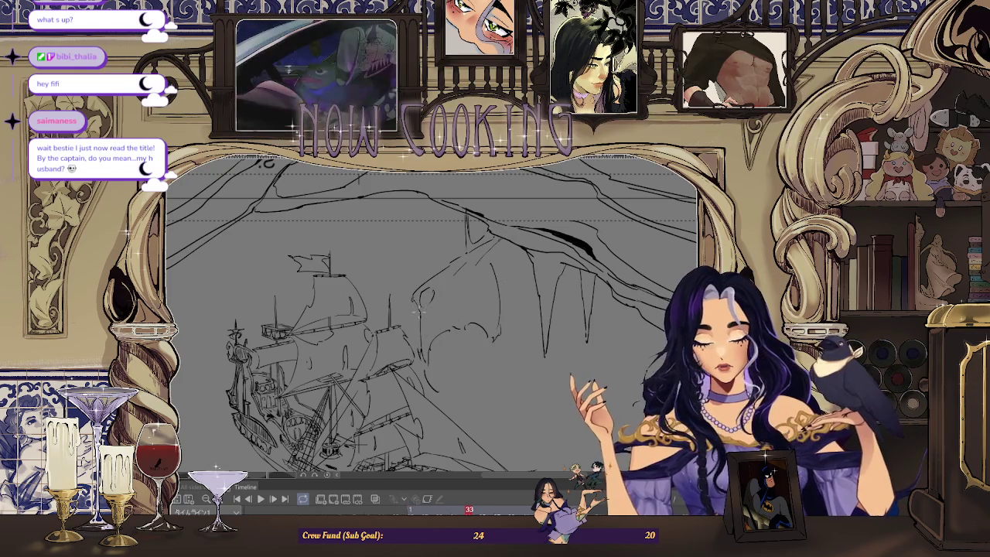
pyautogui.hotkey('ctrl', '0')
# Flick between frames 25 and 33 to compare the drawings across the whole mirrored page
pyautogui.press('Left')
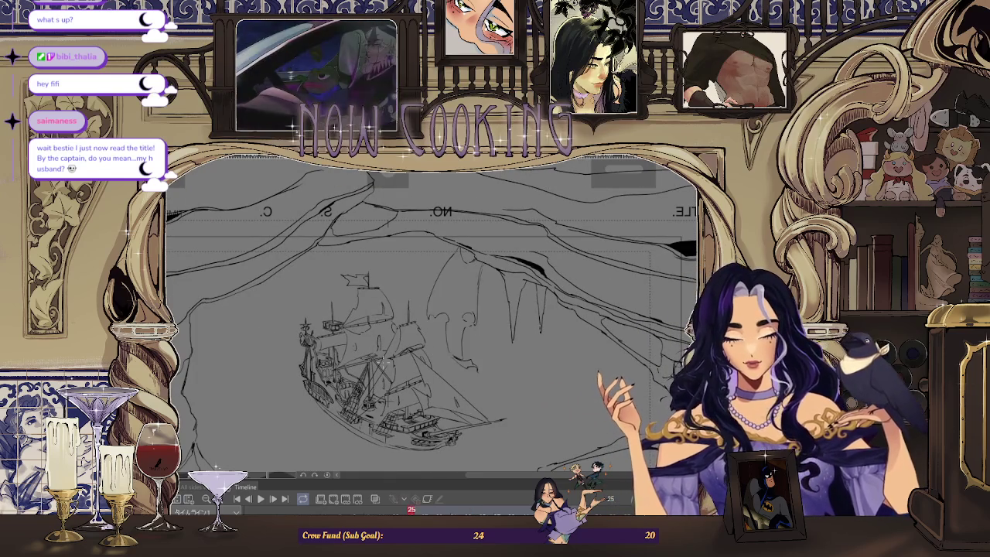
pyautogui.press('Right')
pyautogui.press('Left')
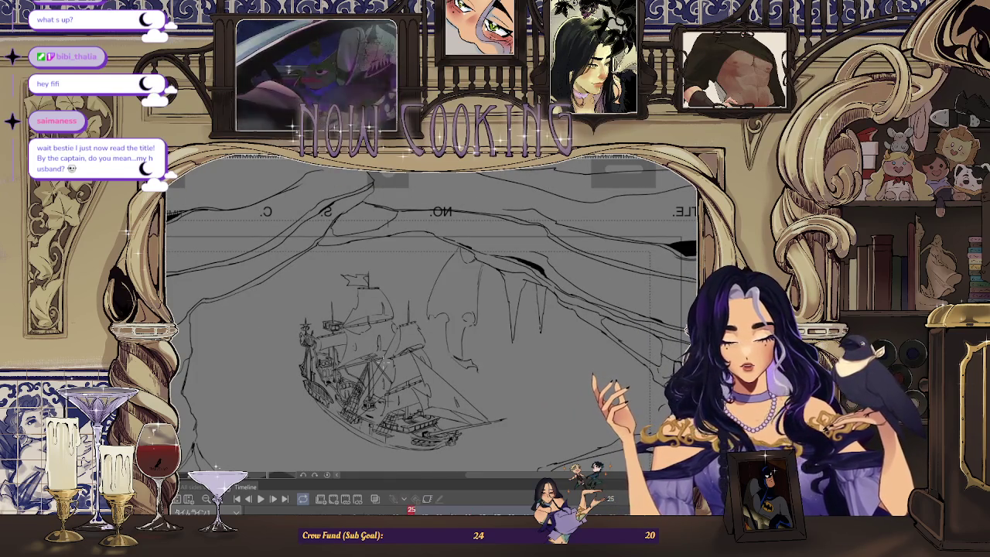
pyautogui.press('Right')
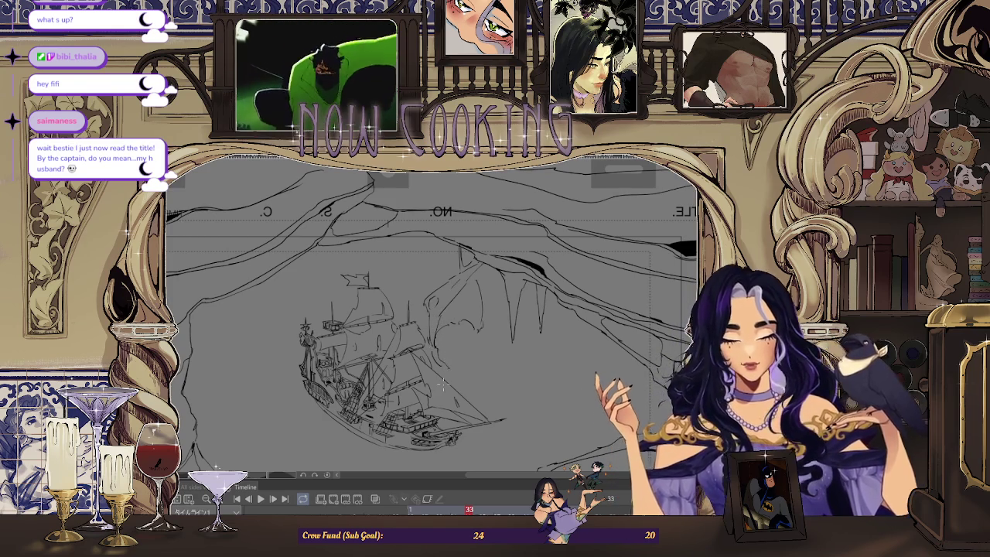
pyautogui.press('Left')
pyautogui.press('Right')
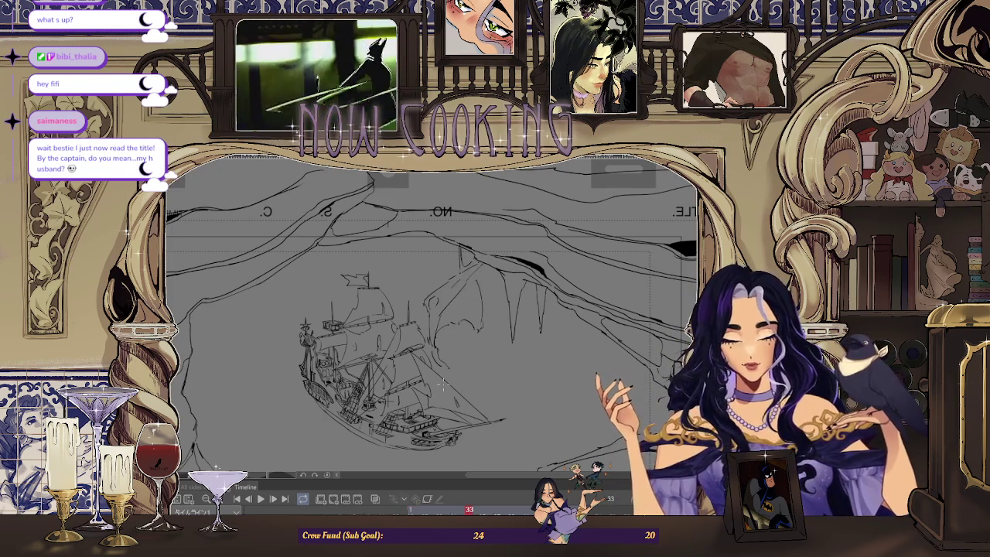
pyautogui.press('Left')
pyautogui.press('Right')
pyautogui.scroll(2, 456, 325)
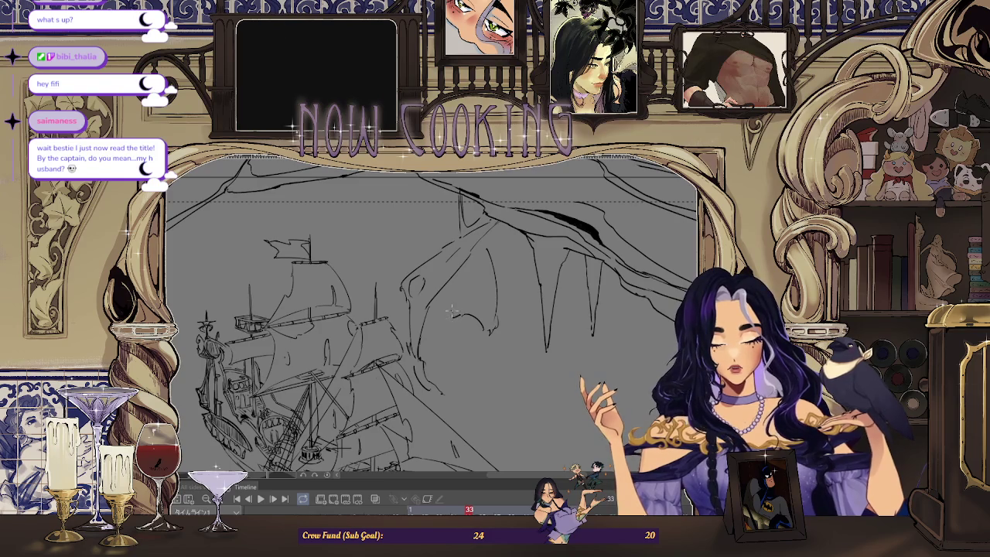
pyautogui.hotkey('ctrl', 'Tab')
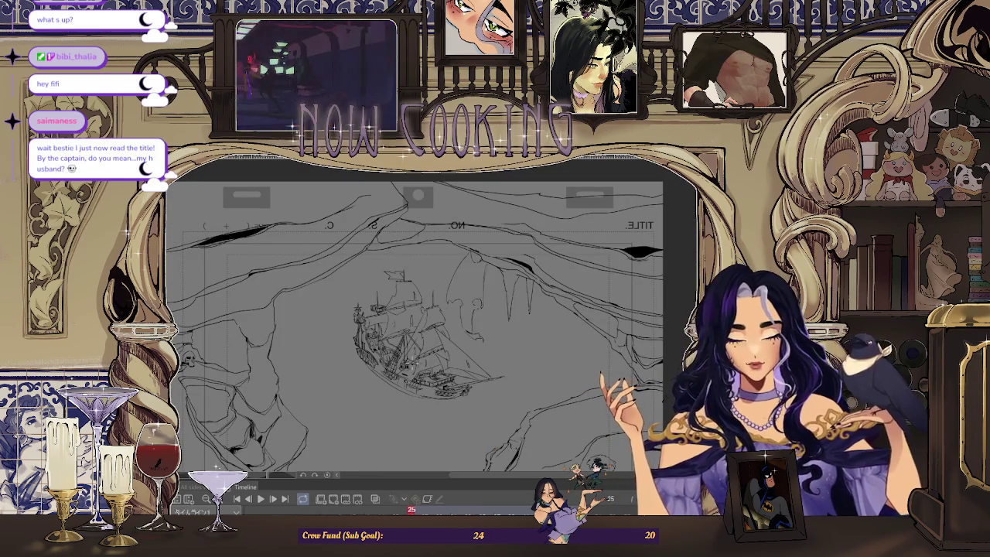
pyautogui.hotkey('ctrl', 'Tab')
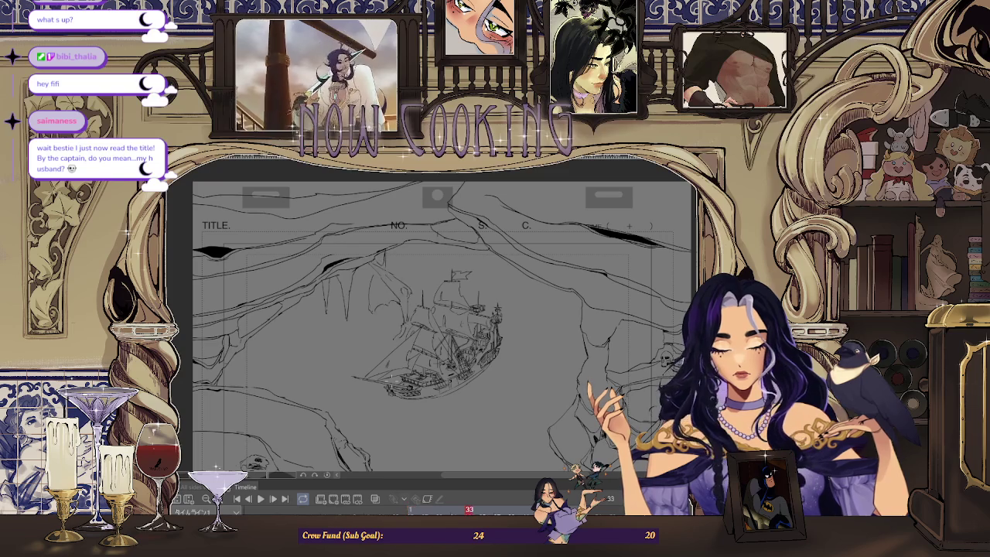
# Sketch a faint vertical pencil stroke on frame 33, then mirror the canvas to check it
pyautogui.scroll(2, 371, 296)
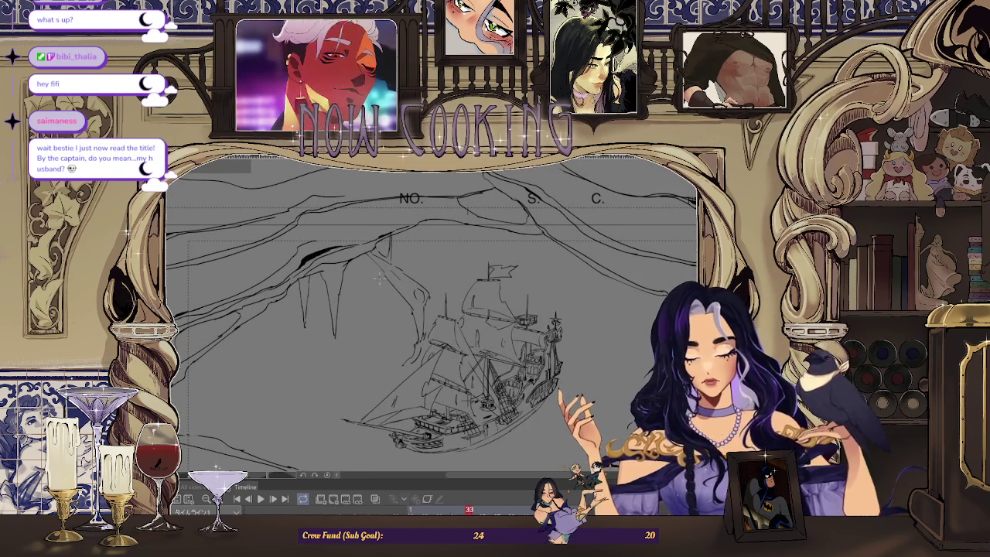
pyautogui.moveTo(377, 276); pyautogui.dragTo(383, 318)
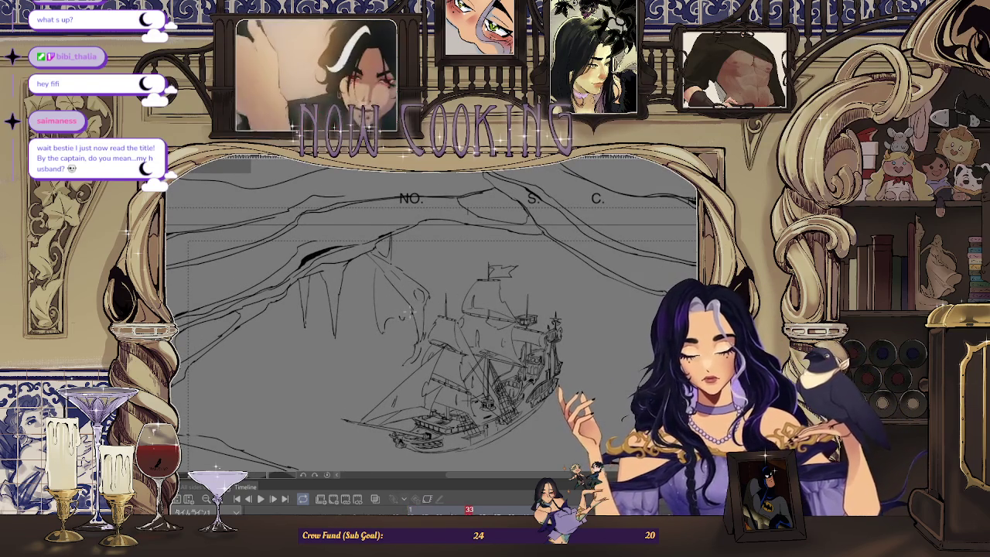
pyautogui.press('h')
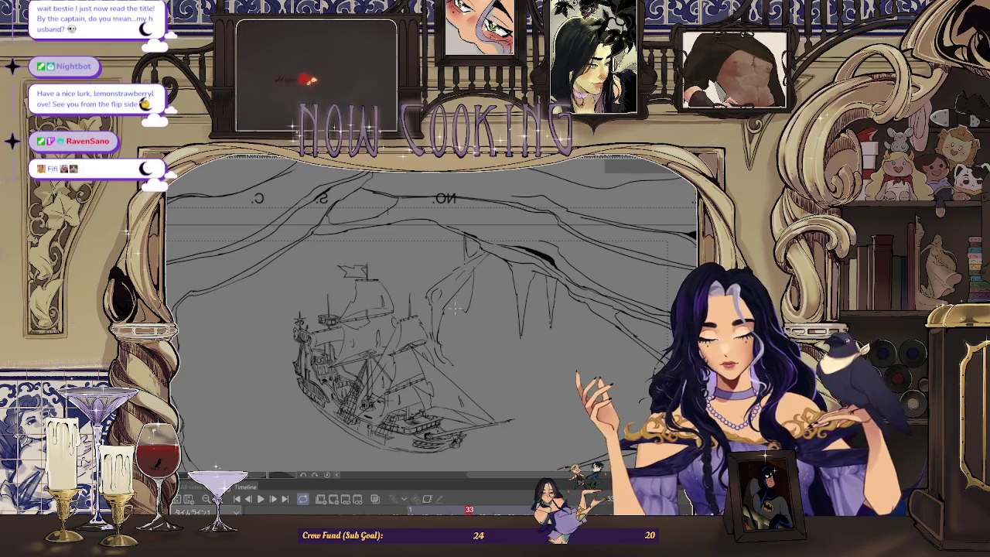
pyautogui.scroll(-2, 445, 319)
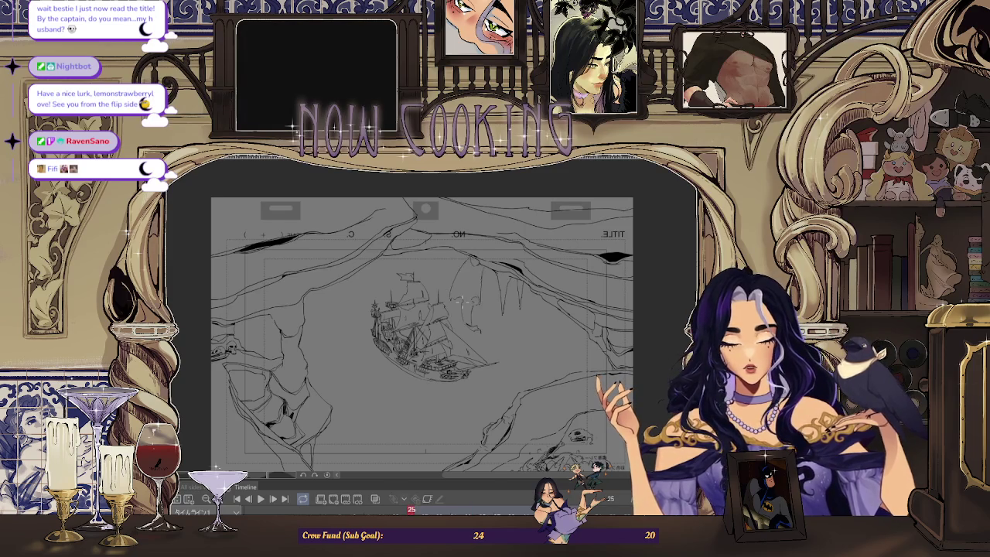
pyautogui.scroll(2, 460, 303)
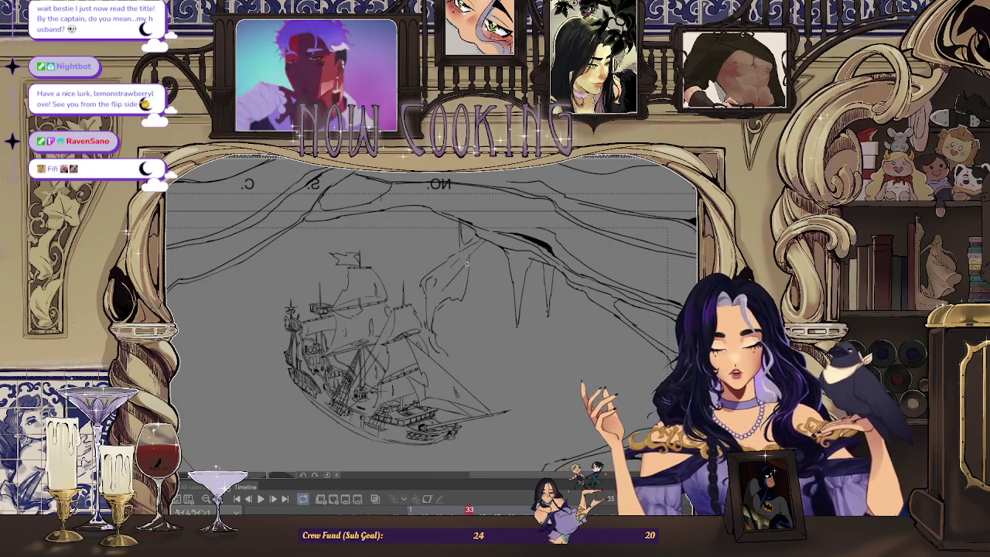
pyautogui.scroll(1, 470, 254)
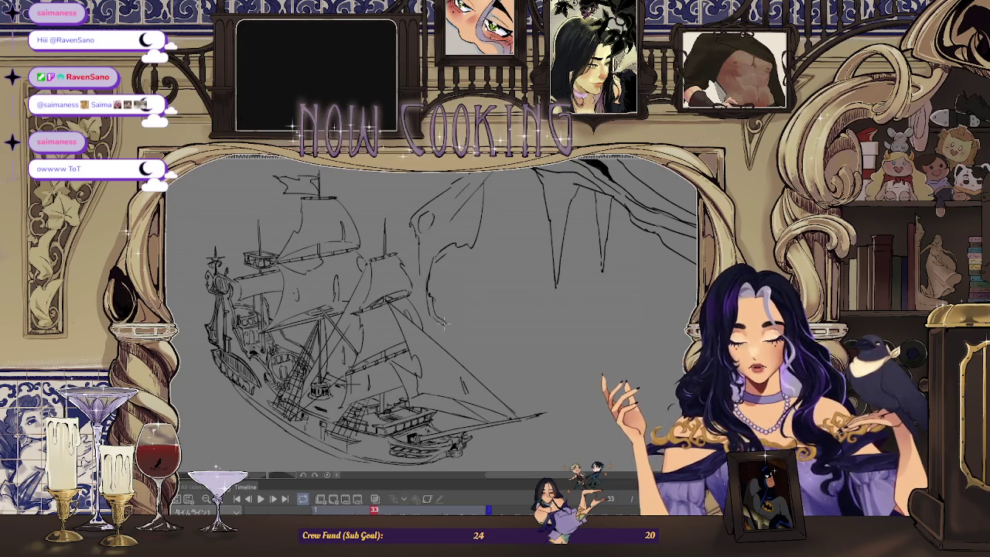
# Unflip the canvas, zoom out, and straighten the view rotation to show the whole page
pyautogui.hotkey('ctrl', '-')
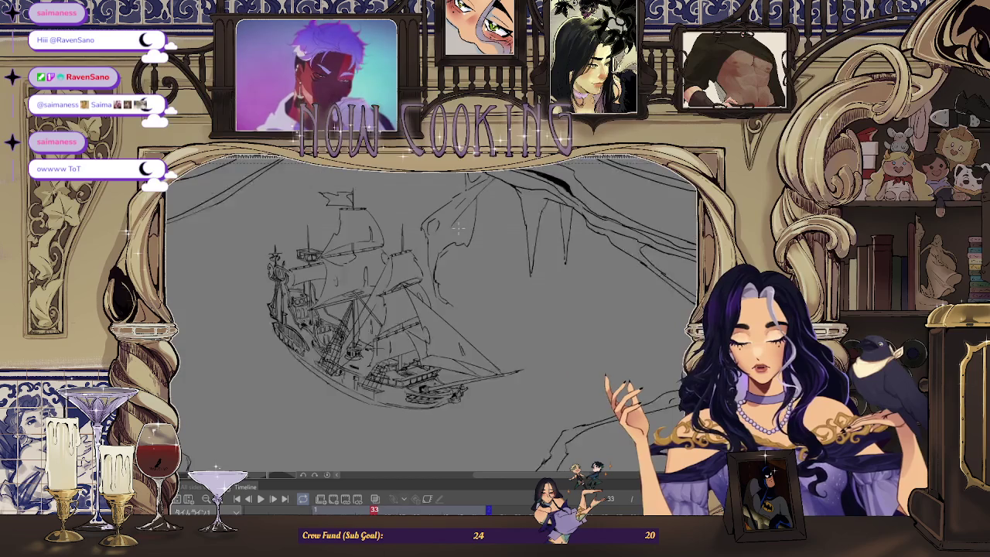
pyautogui.press('h')
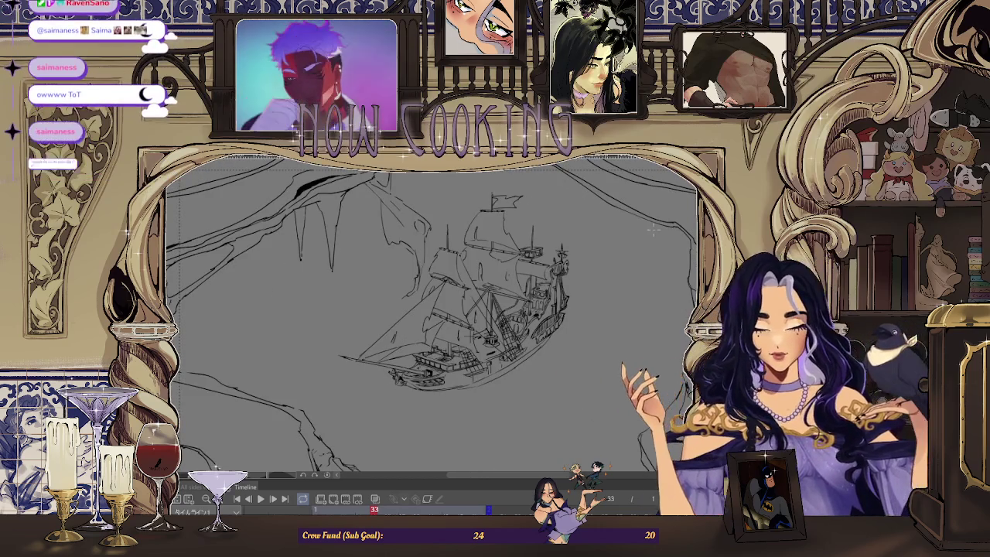
pyautogui.hotkey('ctrl', '-')
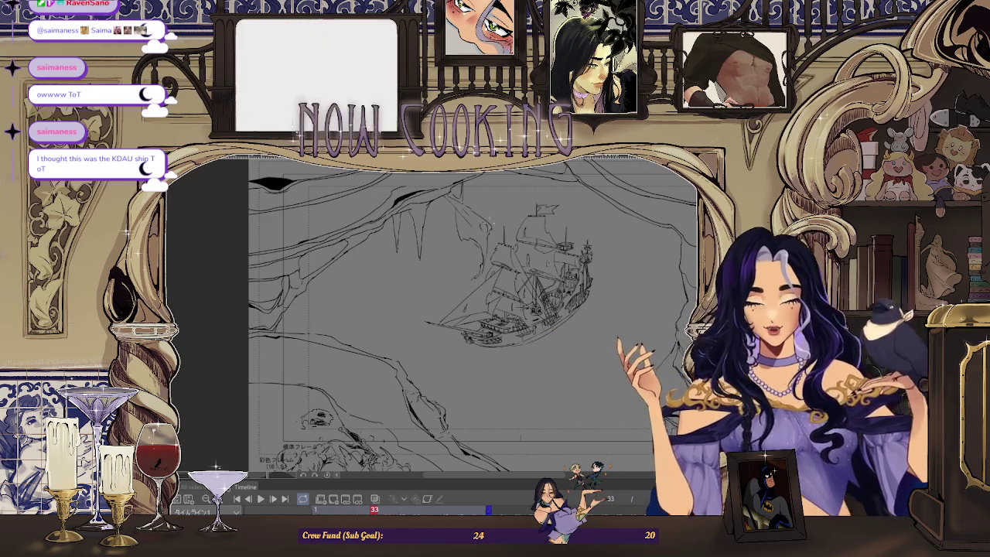
pyautogui.scroll(1, 428, 286)
pyautogui.scroll(-2, 514, 273)
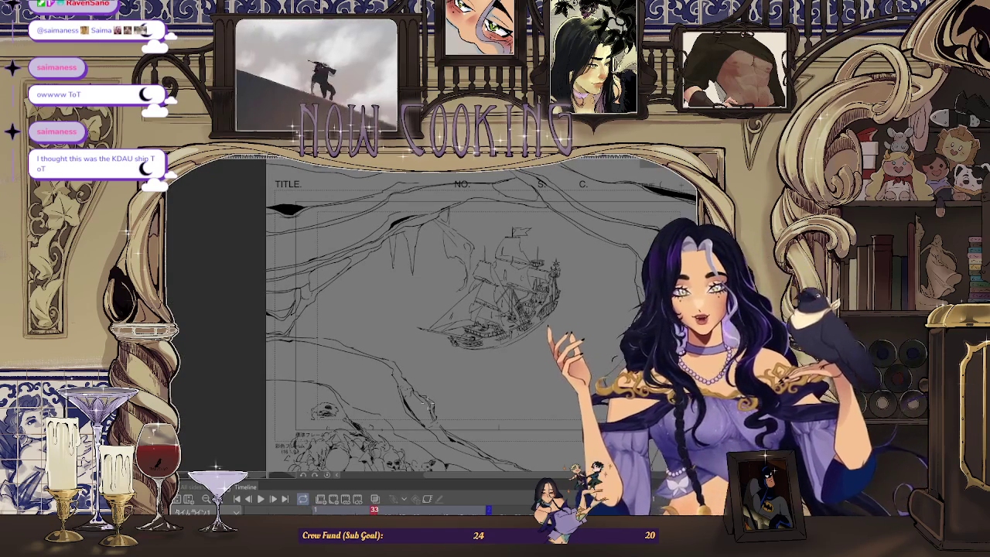
pyautogui.scroll(2, 555, 312)
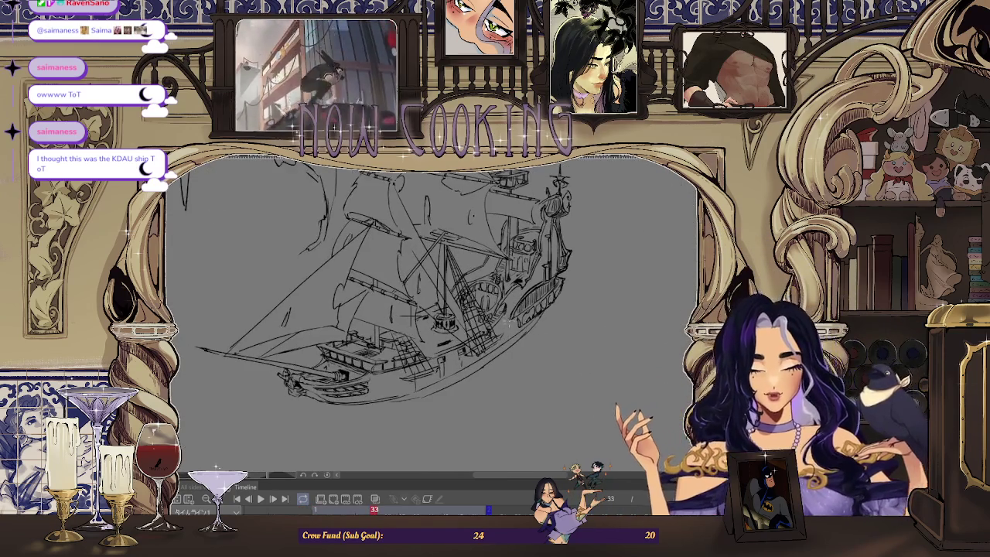
pyautogui.moveTo(555, 311); pyautogui.dragTo(517, 338)
pyautogui.hotkey('ctrl', '0')
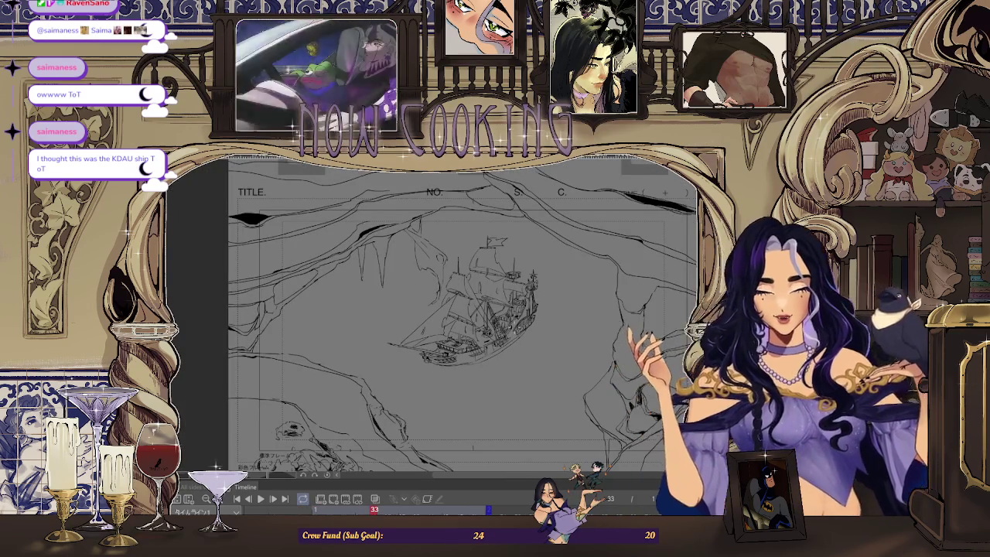
pyautogui.hotkey('ctrl', '-')
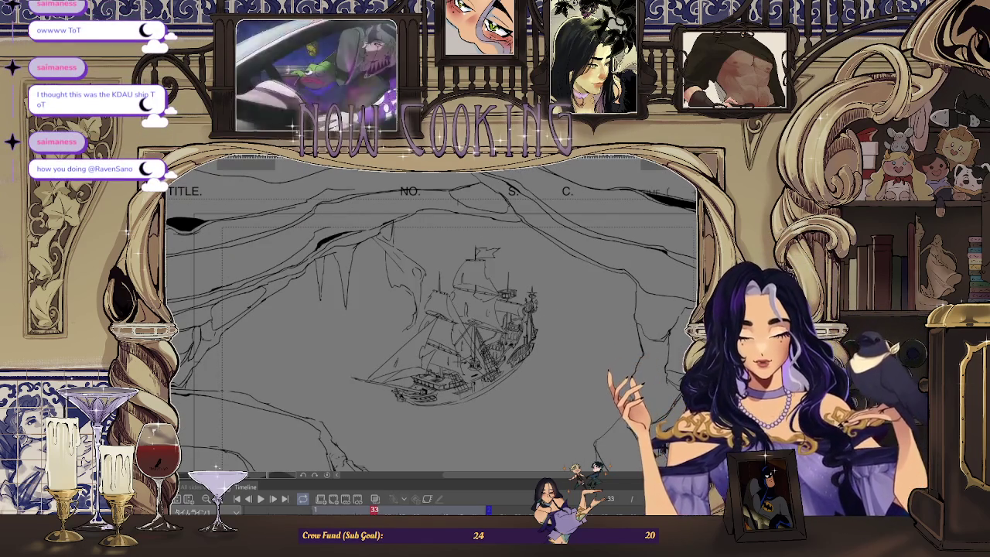
# Step to the next frame and back, mirror the view, and sketch a stalactite outline from the ceiling
pyautogui.press('Right')
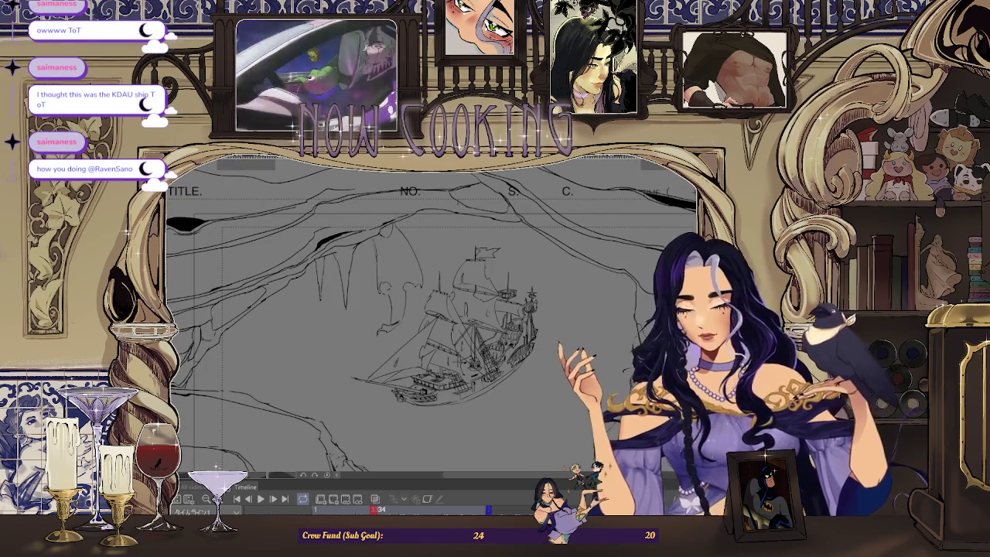
pyautogui.press('Left')
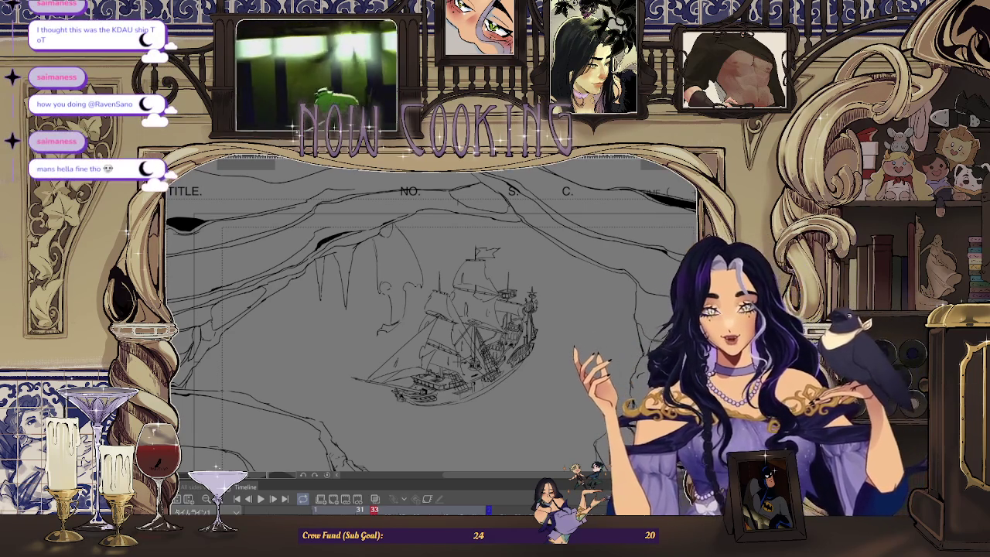
pyautogui.press('h')
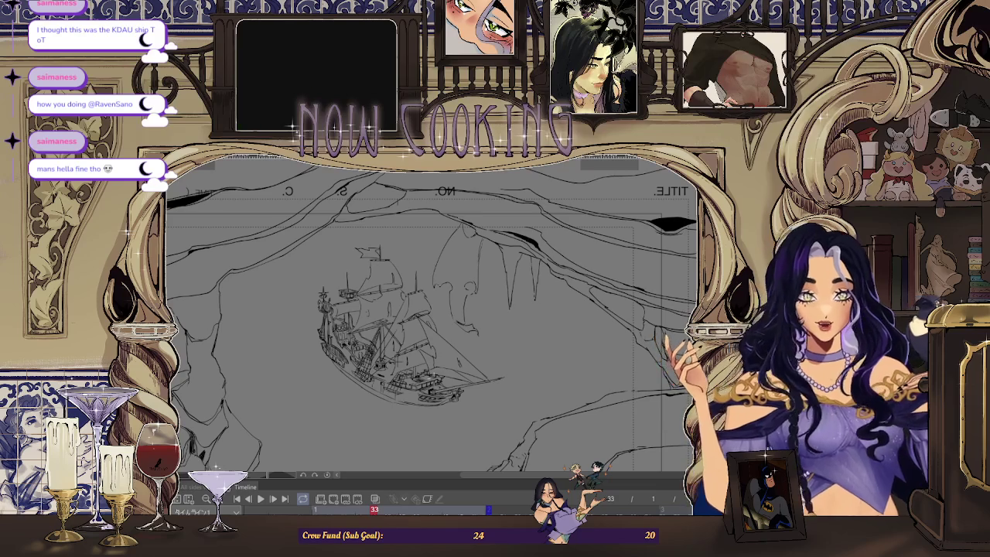
pyautogui.scroll(2, 437, 379)
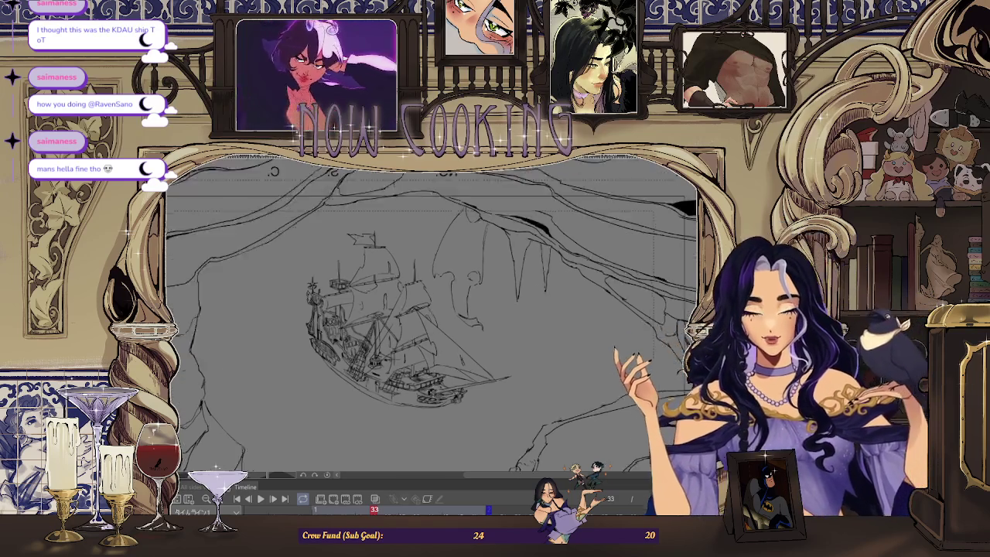
pyautogui.scroll(1, 437, 379)
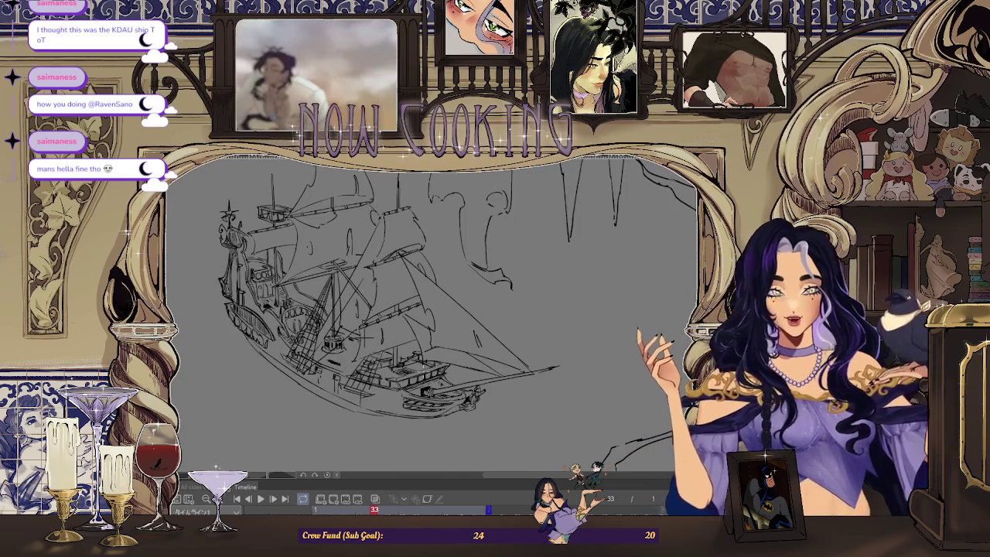
pyautogui.scroll(-1, 456, 281)
pyautogui.scroll(-1, 456, 281)
pyautogui.scroll(-1, 455, 281)
pyautogui.scroll(1, 585, 337)
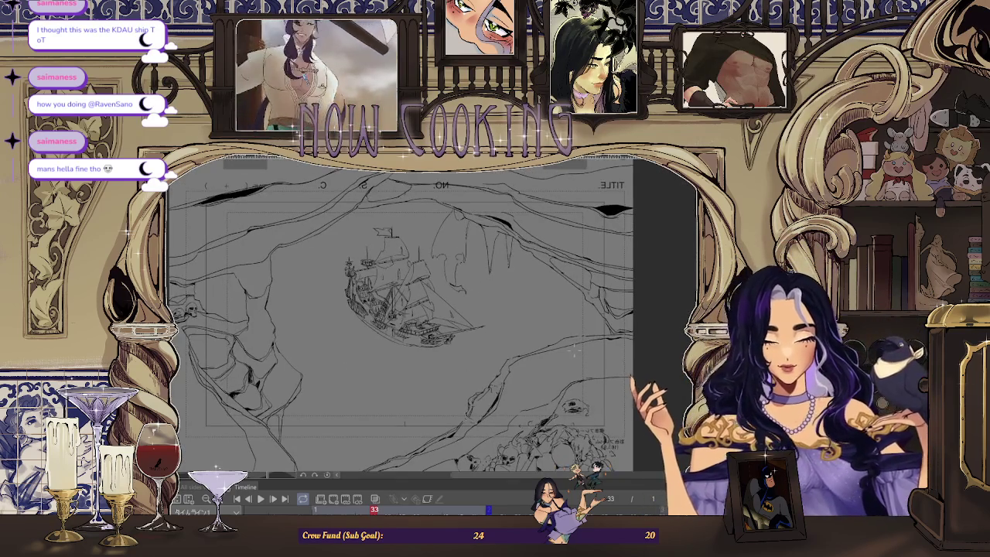
pyautogui.scroll(1, 574, 348)
pyautogui.scroll(1, 575, 349)
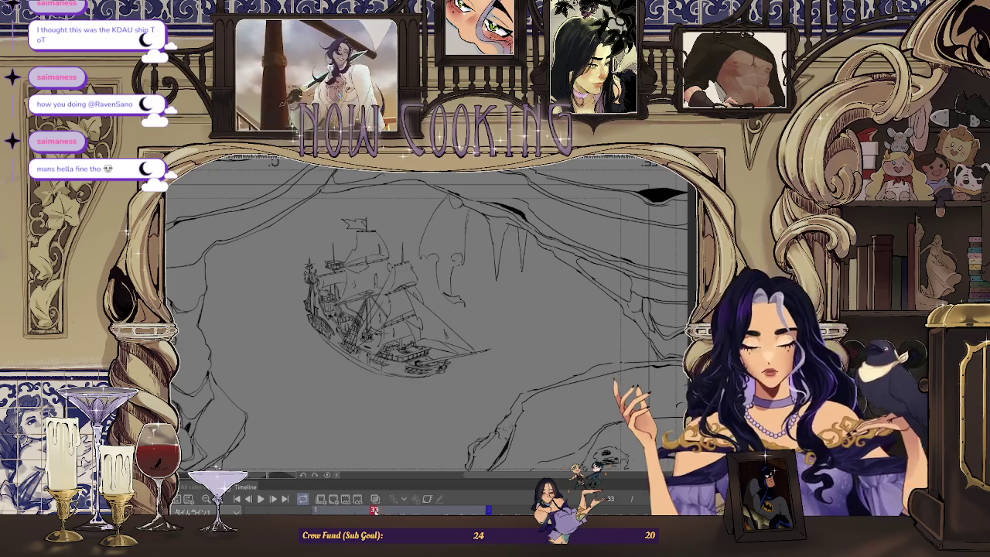
pyautogui.moveTo(453, 196); pyautogui.dragTo(473, 244)
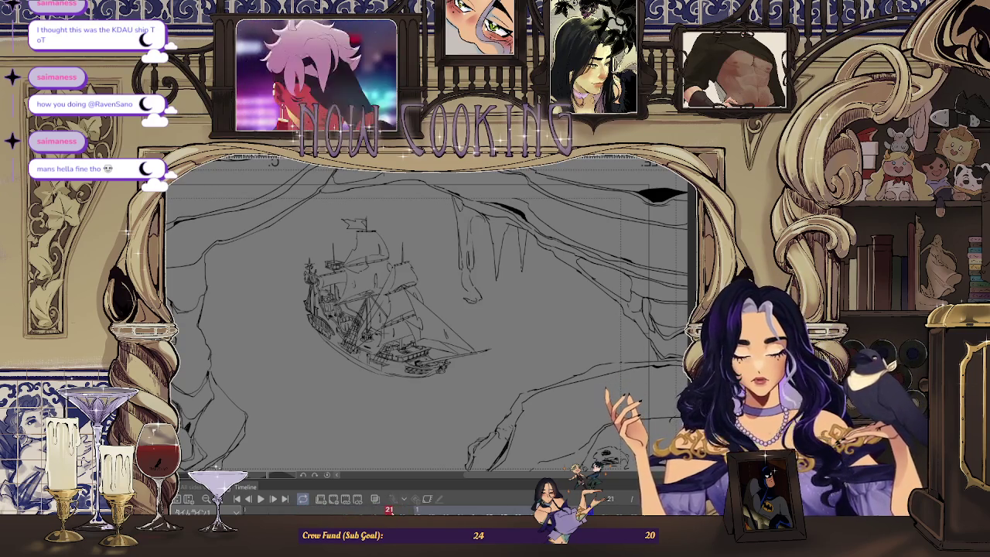
# Undo the new stalactite, zoom in on the ship, move to frame 23 and unflip the canvas
pyautogui.hotkey('ctrl', 'z')
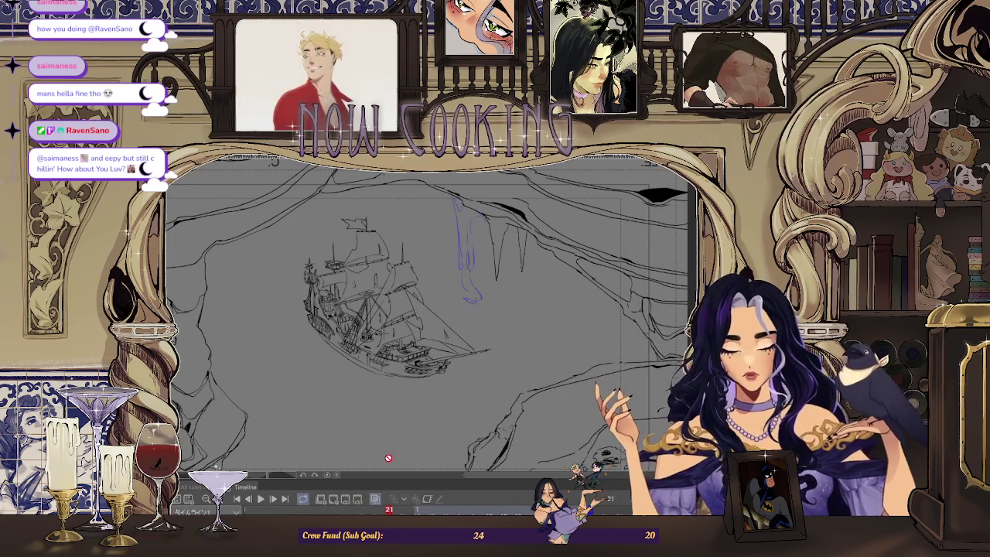
pyautogui.hotkey('ctrl', '+')
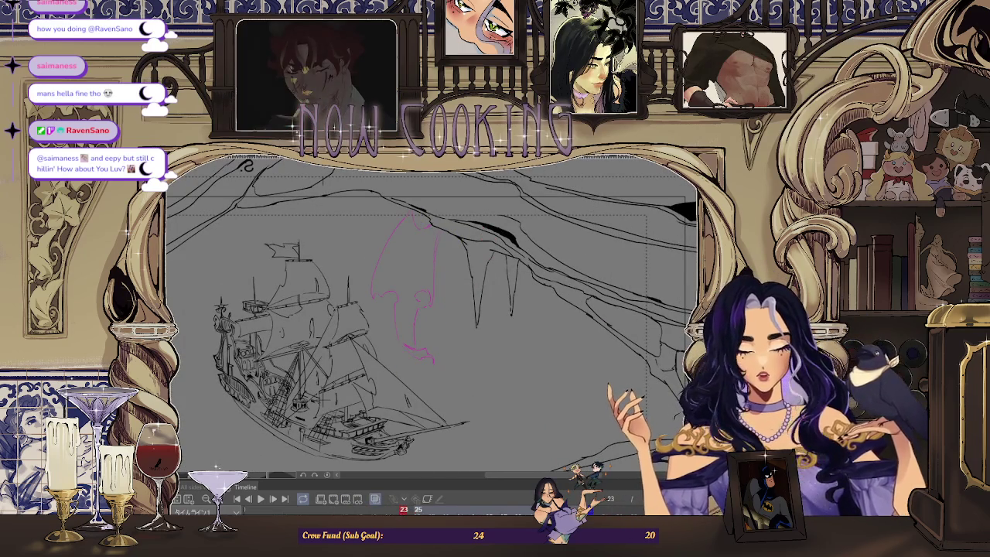
pyautogui.click(410, 473)
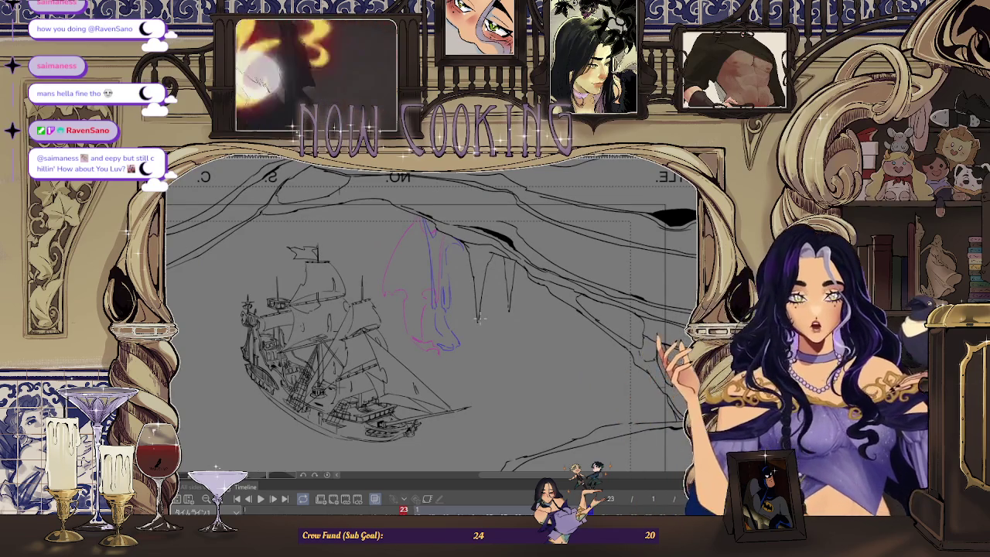
pyautogui.press('h')
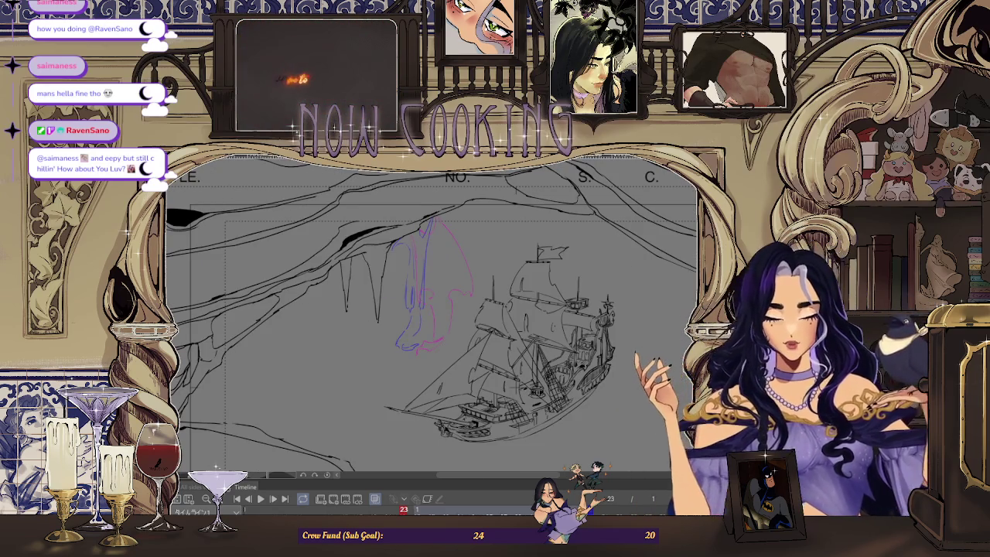
pyautogui.scroll(2, 468, 265)
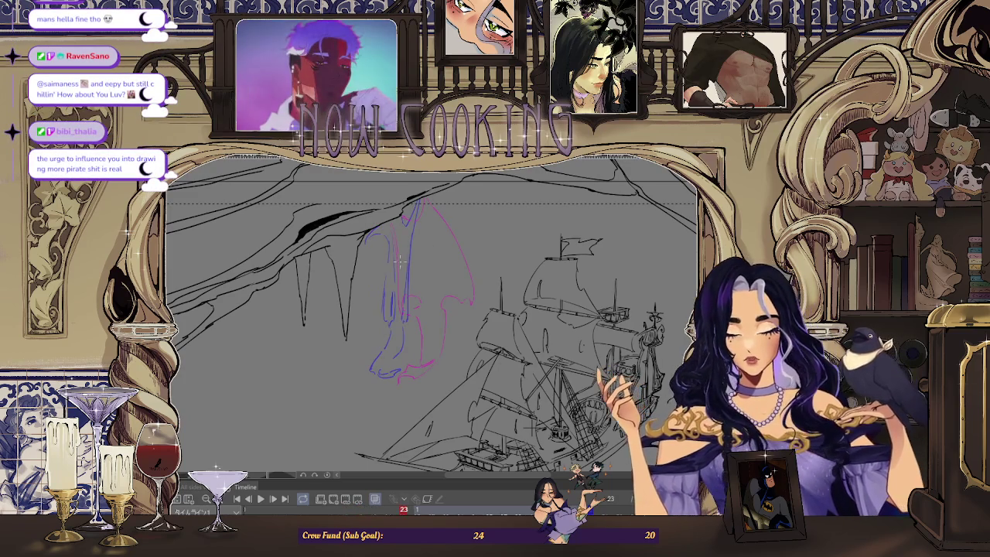
pyautogui.scroll(1, 392, 268)
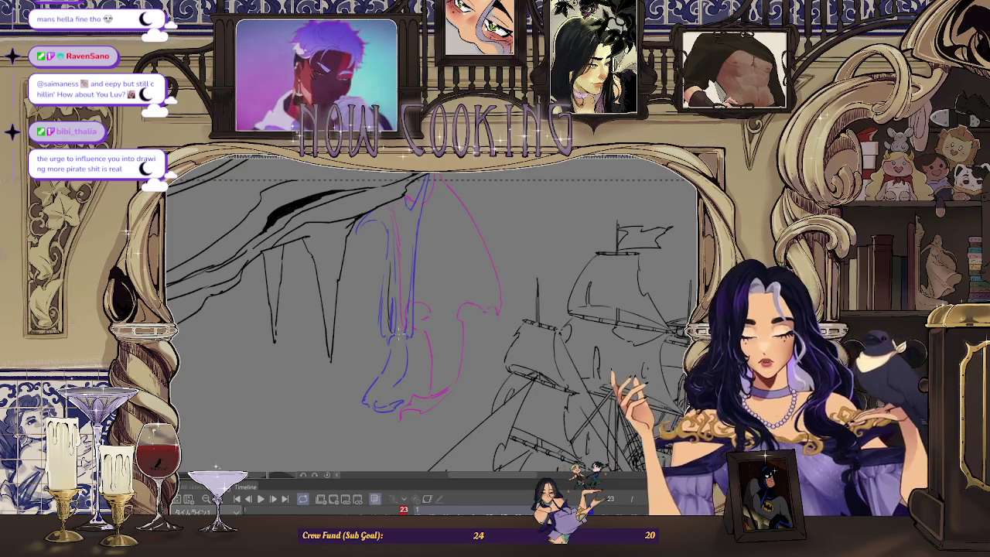
pyautogui.scroll(2, 418, 332)
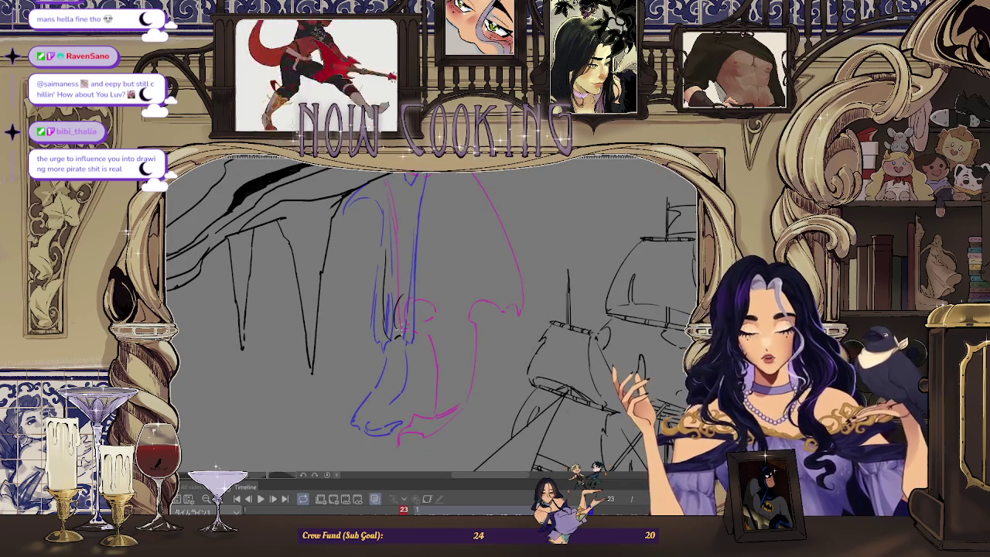
pyautogui.scroll(1, 408, 310)
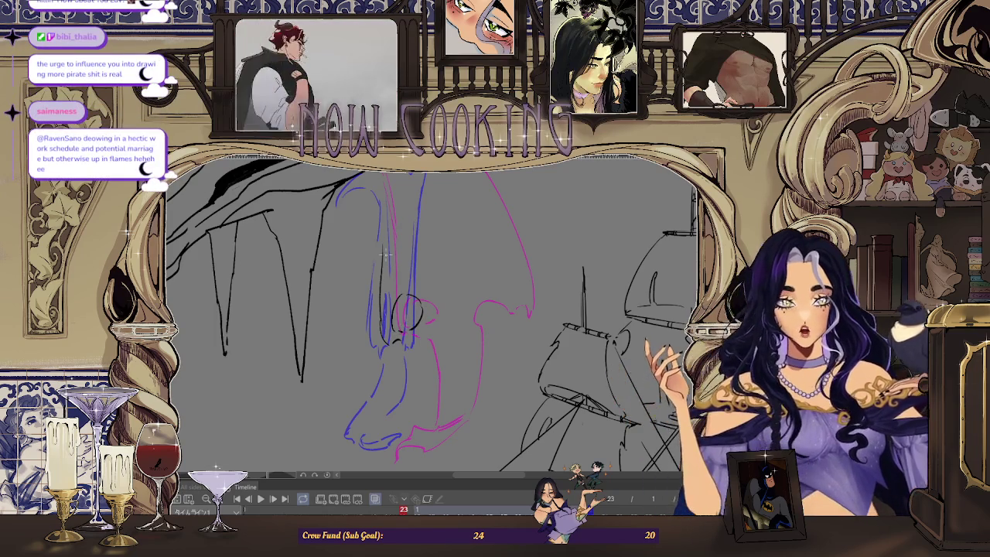
pyautogui.scroll(1, 407, 312)
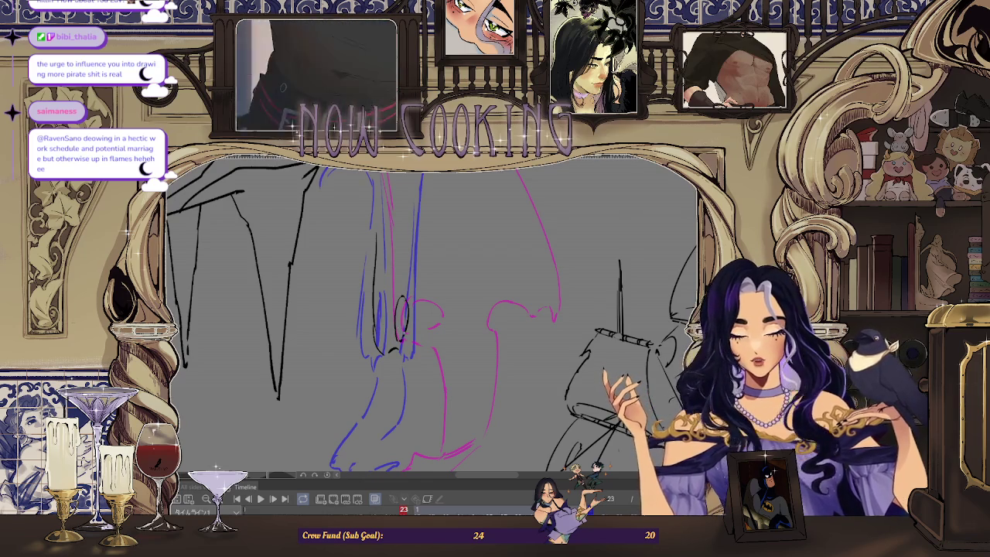
pyautogui.scroll(-2, 387, 229)
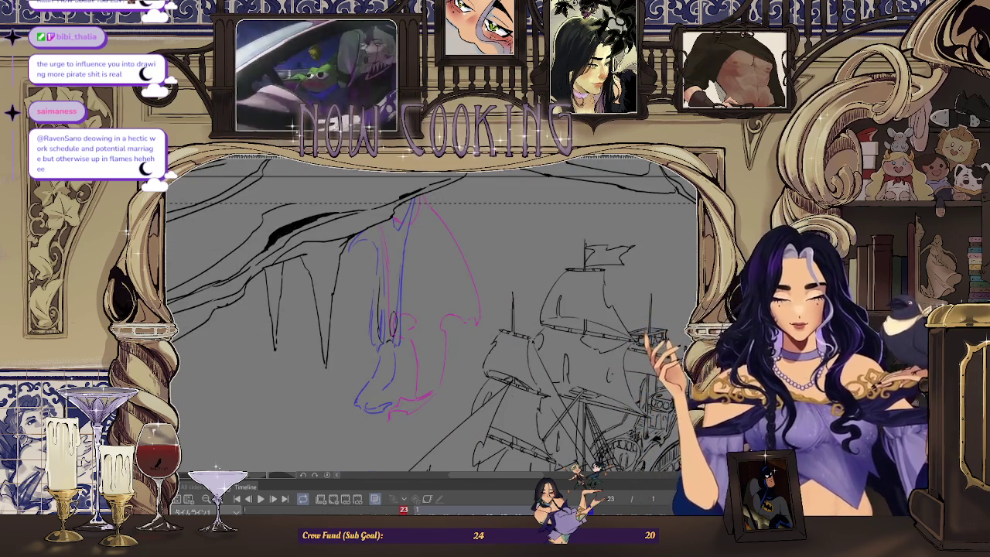
pyautogui.press('m')
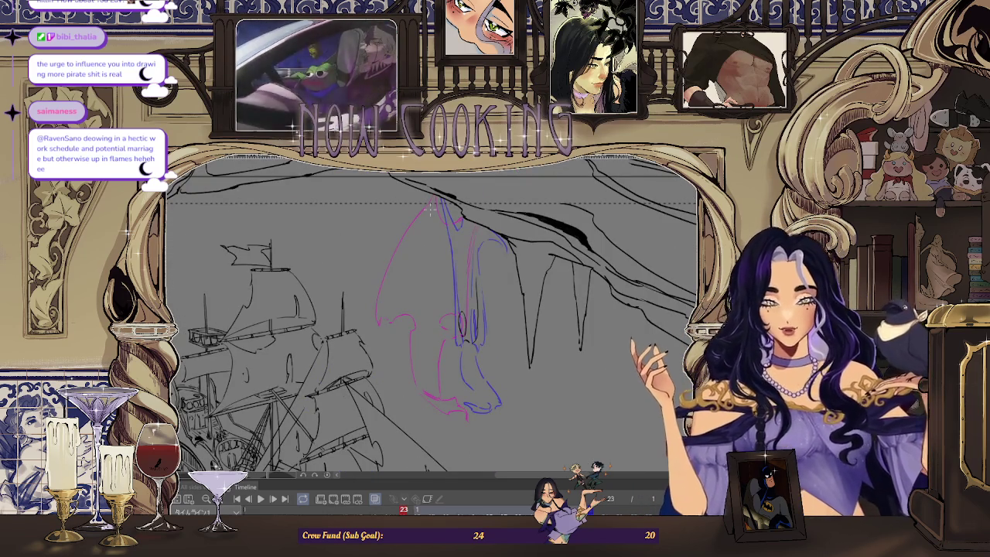
pyautogui.scroll(2, 495, 255)
pyautogui.scroll(2, 488, 210)
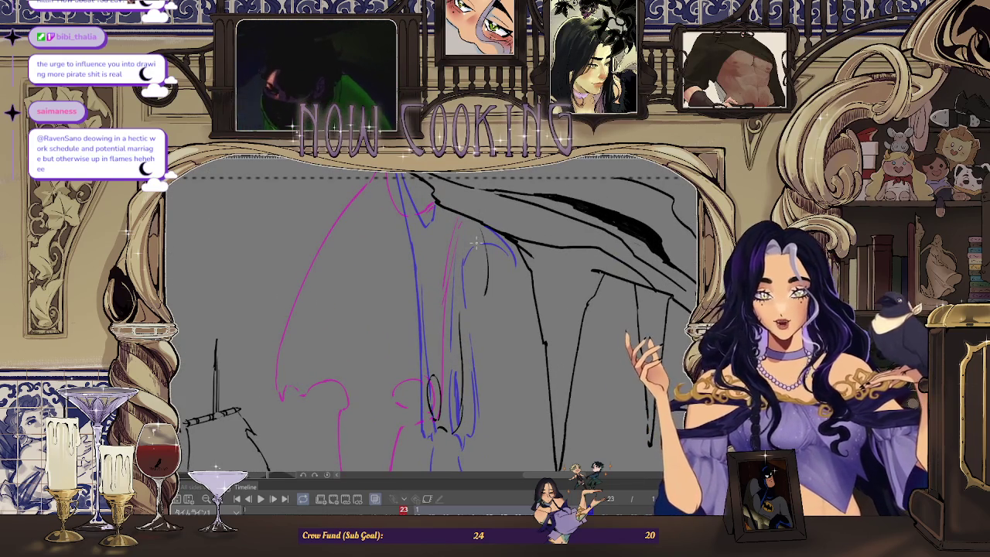
pyautogui.press('h')
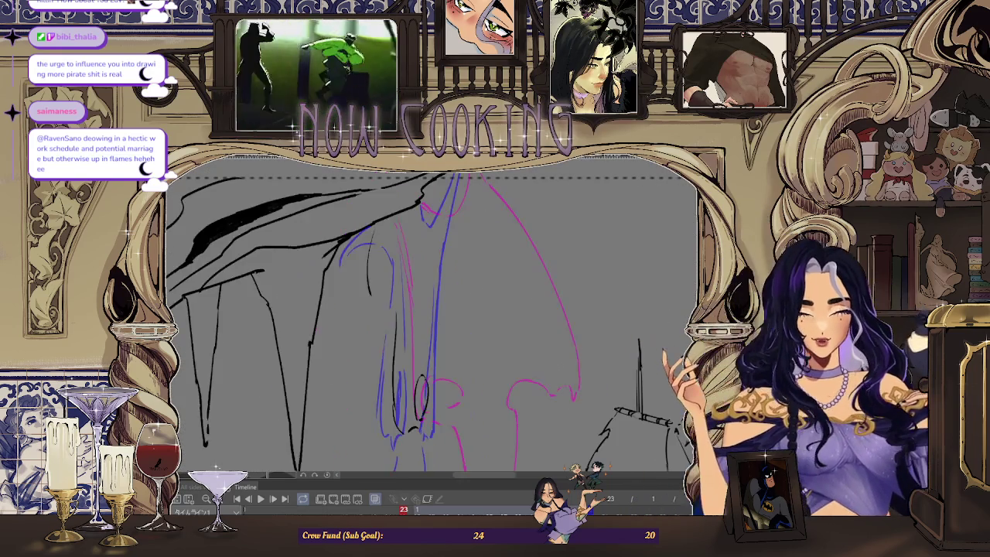
pyautogui.scroll(-1, 414, 325)
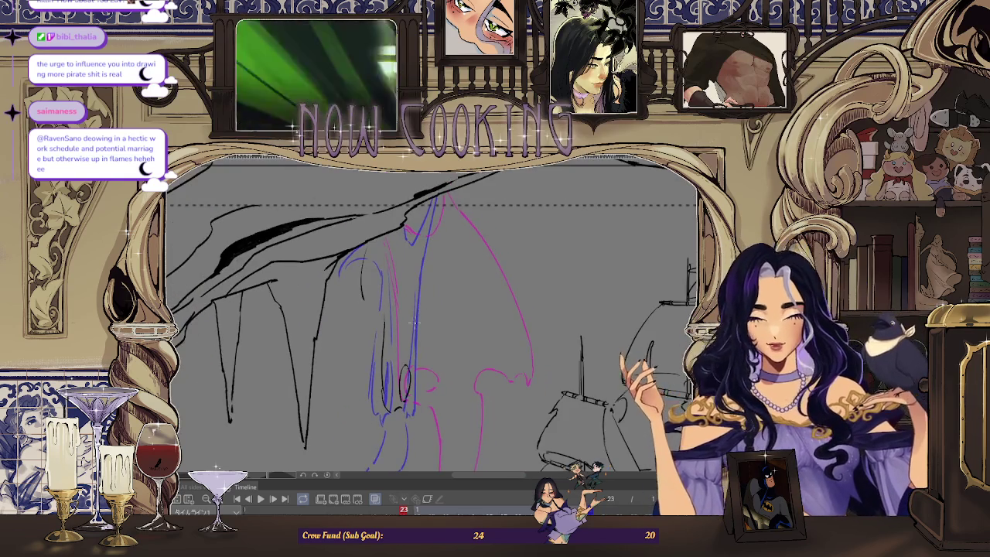
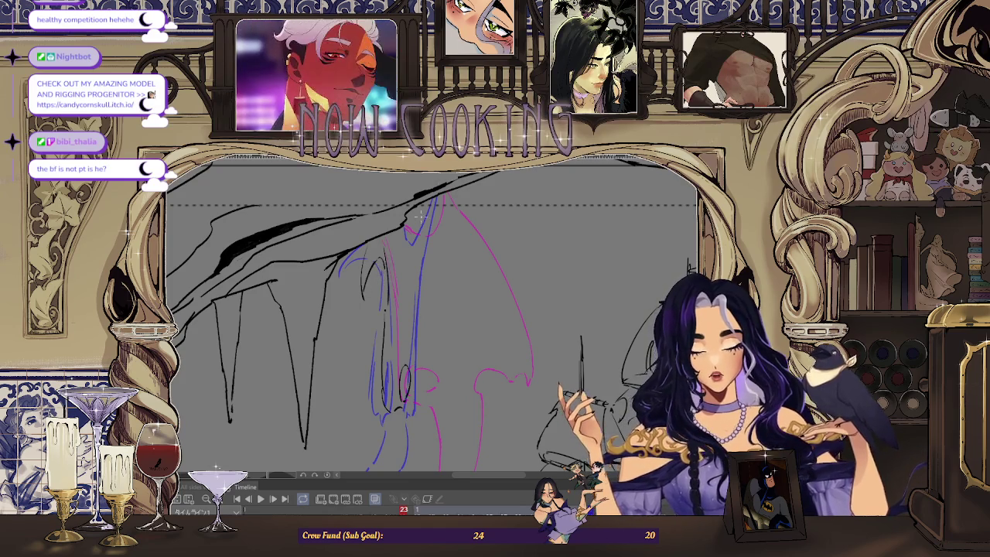
# Turn the view toward the ship, mirror it horizontally, and flip through neighbouring frames
pyautogui.moveTo(421, 216); pyautogui.dragTo(433, 232)
pyautogui.press('h')
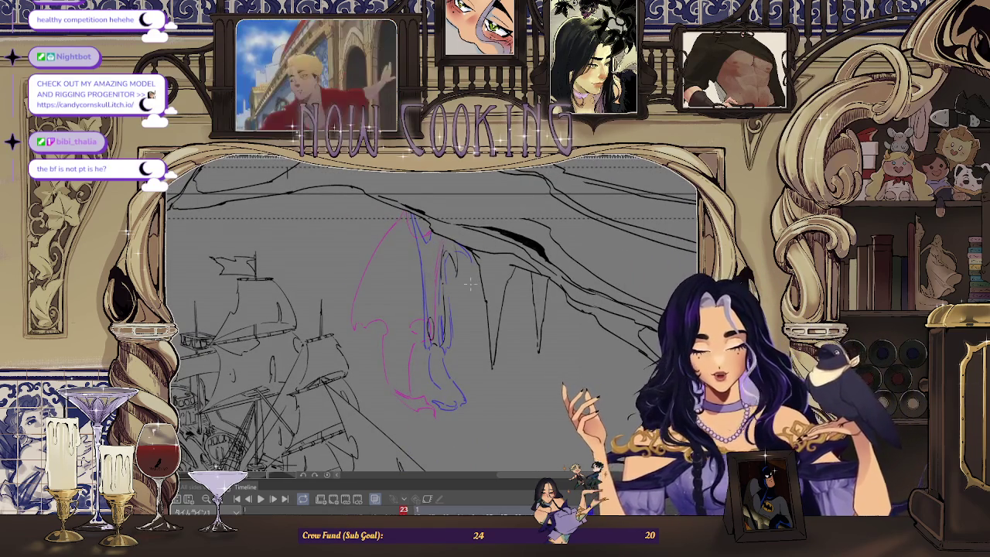
pyautogui.press('space')
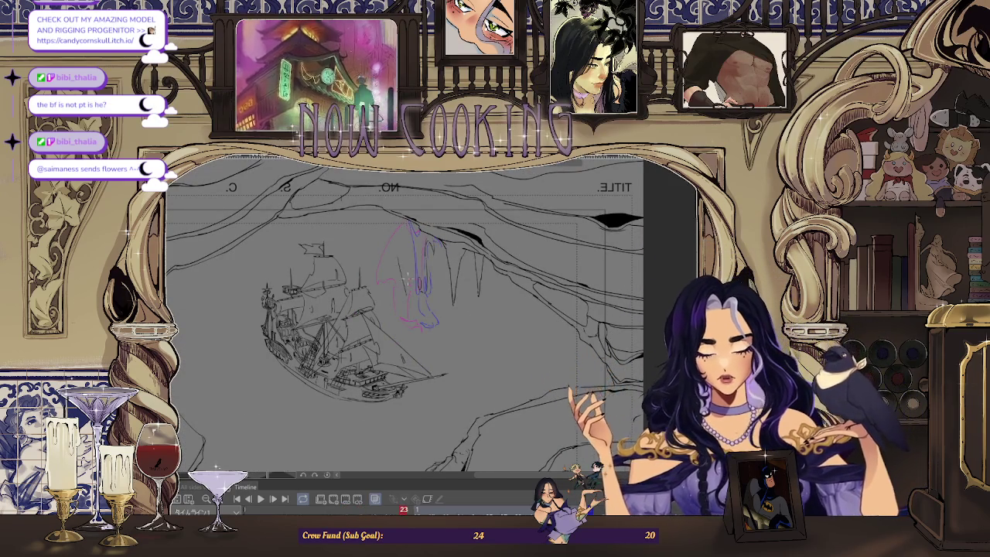
# Un-mirror the view and zoom in on the figure's blue and magenta sketch on frame 23
pyautogui.hotkey('ctrl', '+')
pyautogui.hotkey('ctrl', '+')
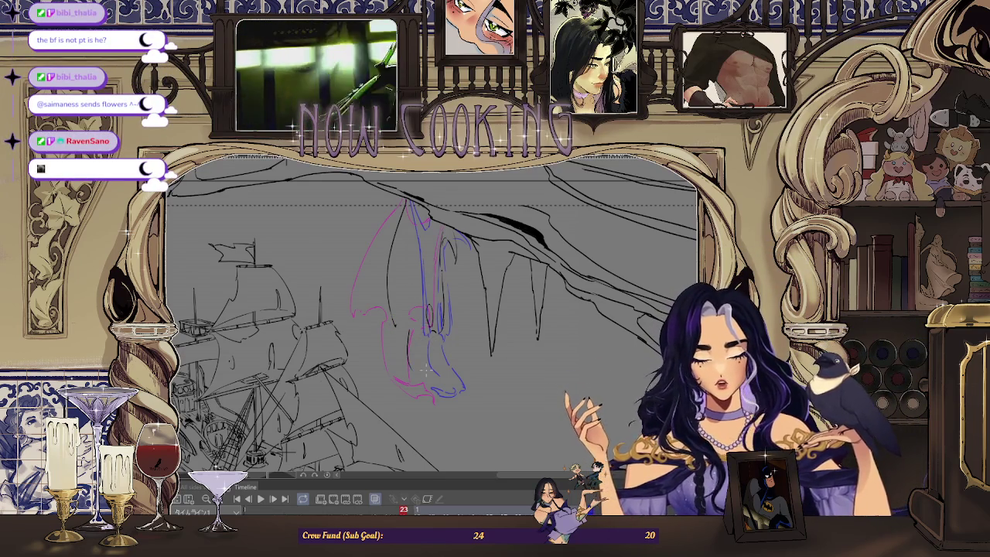
pyautogui.press('h')
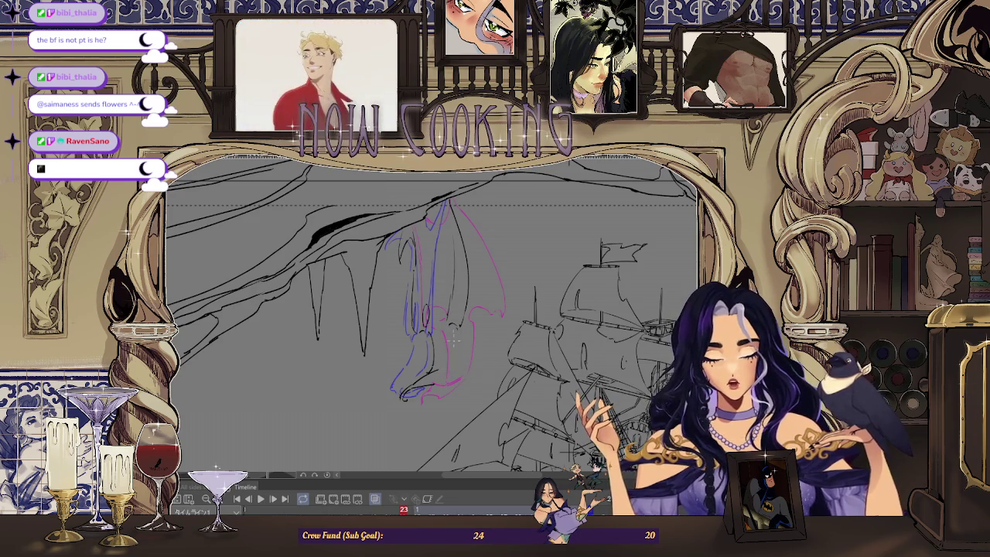
pyautogui.scroll(2, 453, 388)
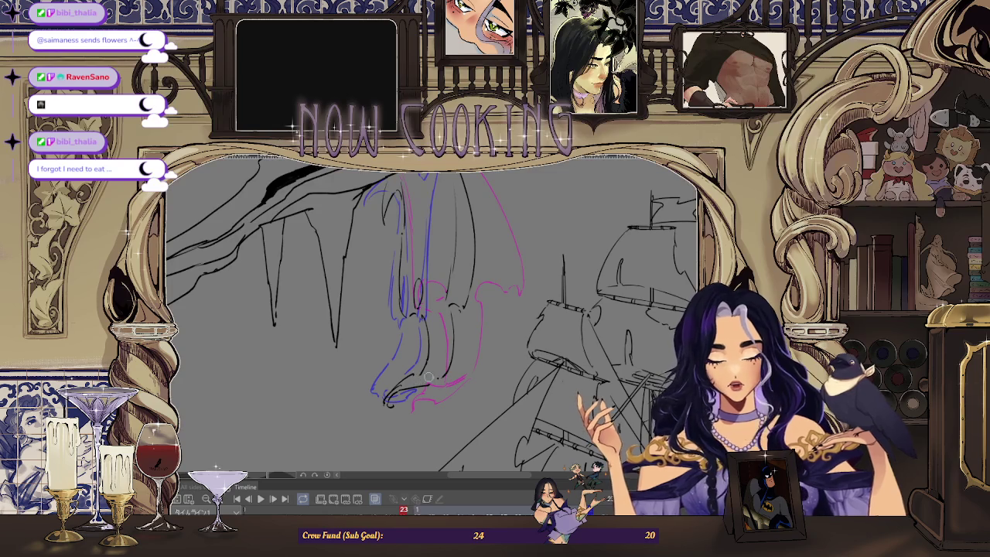
pyautogui.scroll(-2, 463, 387)
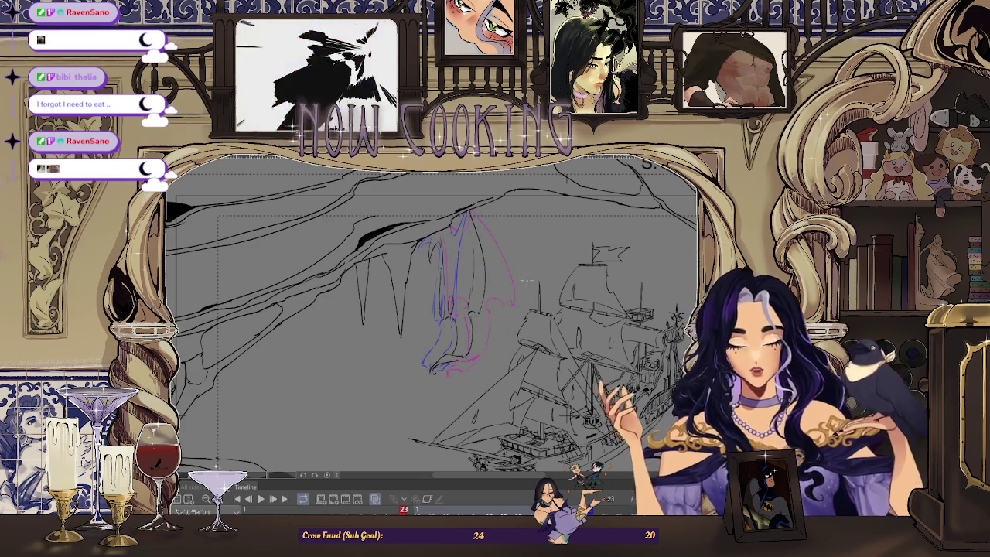
pyautogui.scroll(-2, 502, 247)
pyautogui.scroll(2, 508, 232)
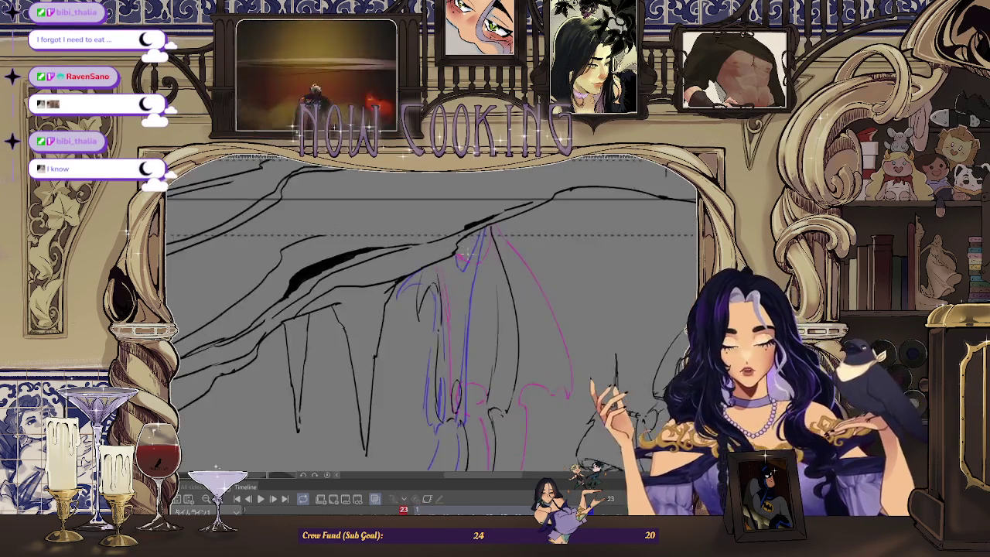
pyautogui.scroll(2, 479, 212)
pyautogui.scroll(1, 447, 190)
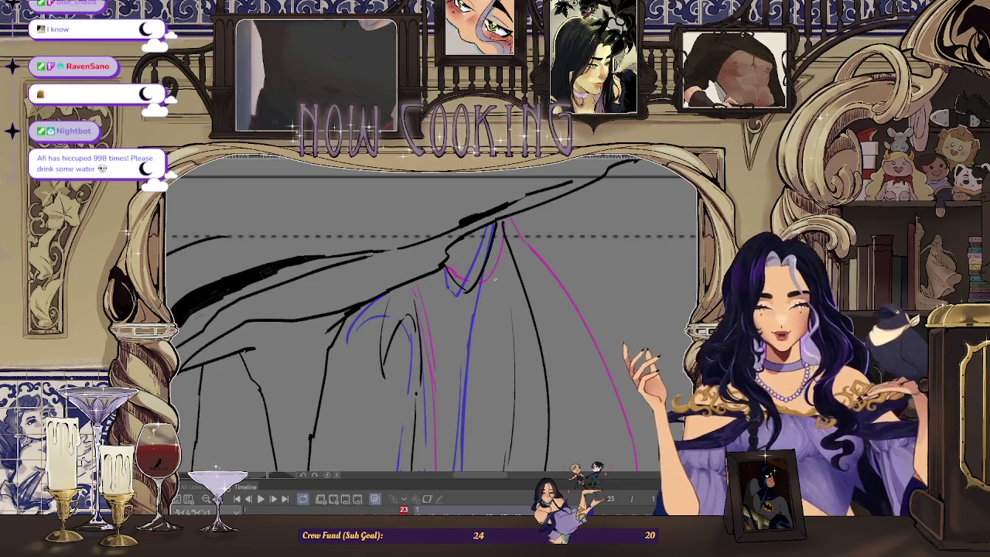
# Scrub back and forth between frames 17 and 23 to review the figure's motion
pyautogui.scroll(-2, 495, 279)
pyautogui.scroll(-2, 497, 294)
pyautogui.scroll(-2, 500, 310)
pyautogui.scroll(-1, 502, 335)
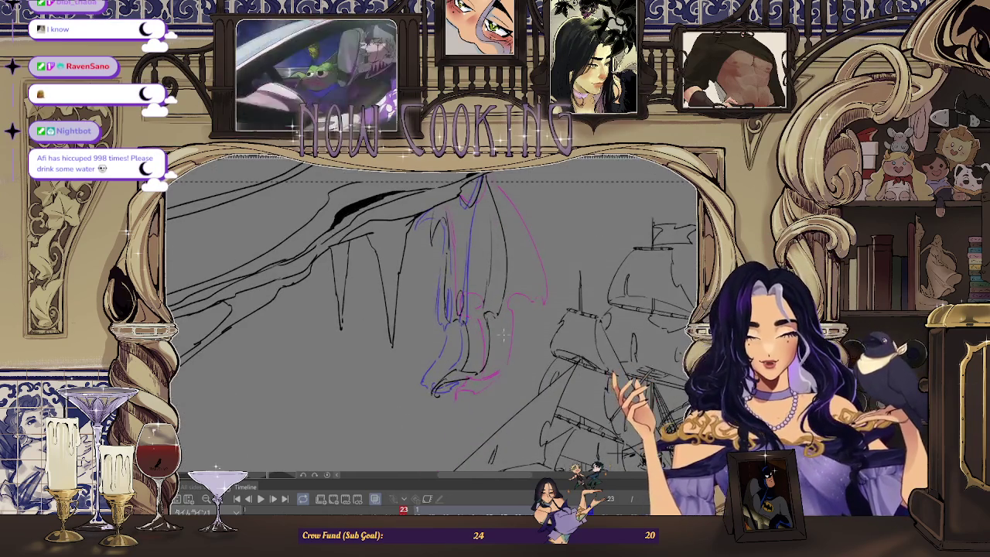
pyautogui.press('Left')
pyautogui.press('Left')
pyautogui.press('Left')
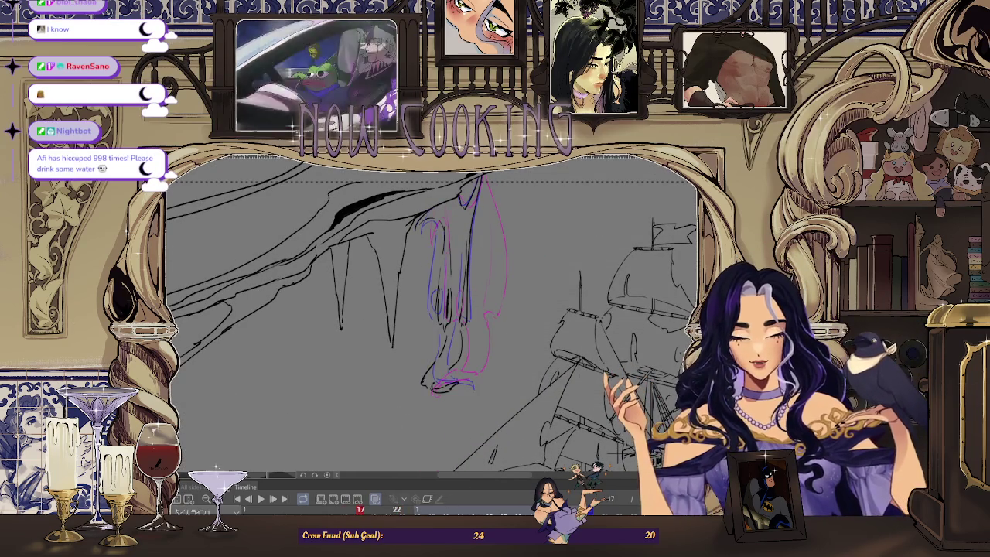
pyautogui.press('Right')
pyautogui.press('Right')
pyautogui.press('Right')
pyautogui.press('Right')
pyautogui.press('Right')
pyautogui.press('Right')
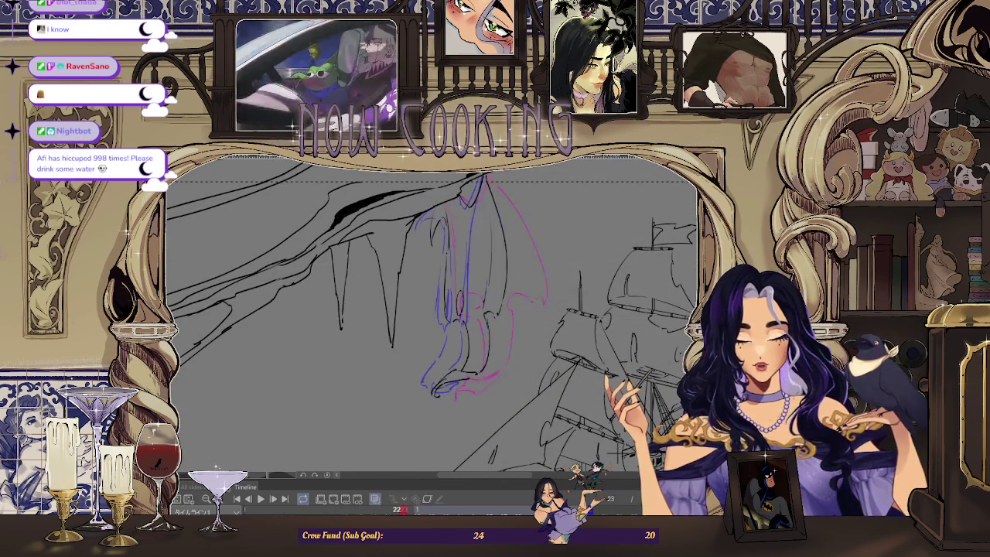
pyautogui.press('Left')
pyautogui.press('Left')
pyautogui.press('Left')
pyautogui.press('Left')
pyautogui.press('Left')
pyautogui.press('Left')
pyautogui.press('Right')
pyautogui.press('Right')
pyautogui.press('Right')
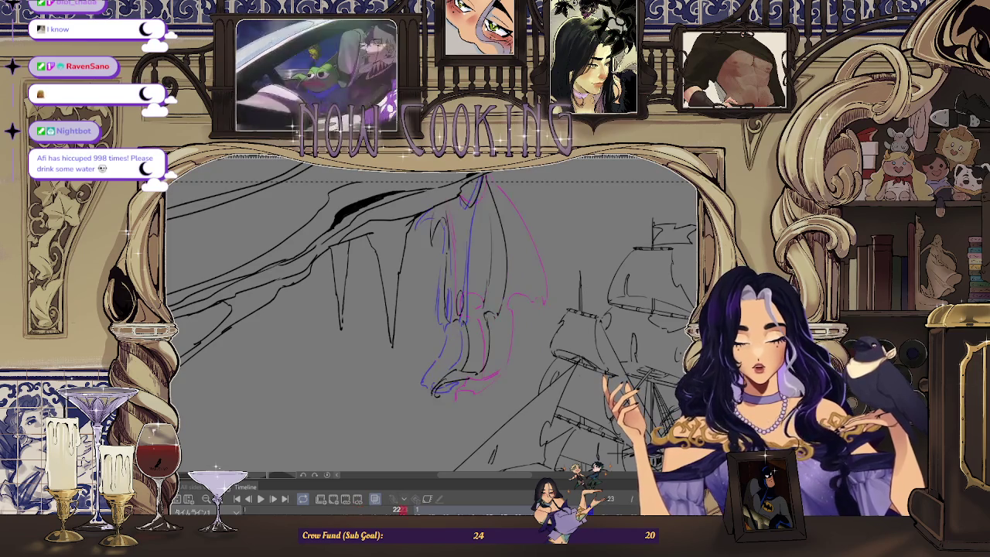
# Toggle between frames 23 and 25 to compare poses, then step back to frame 21
pyautogui.press('Left')
pyautogui.press('Right')
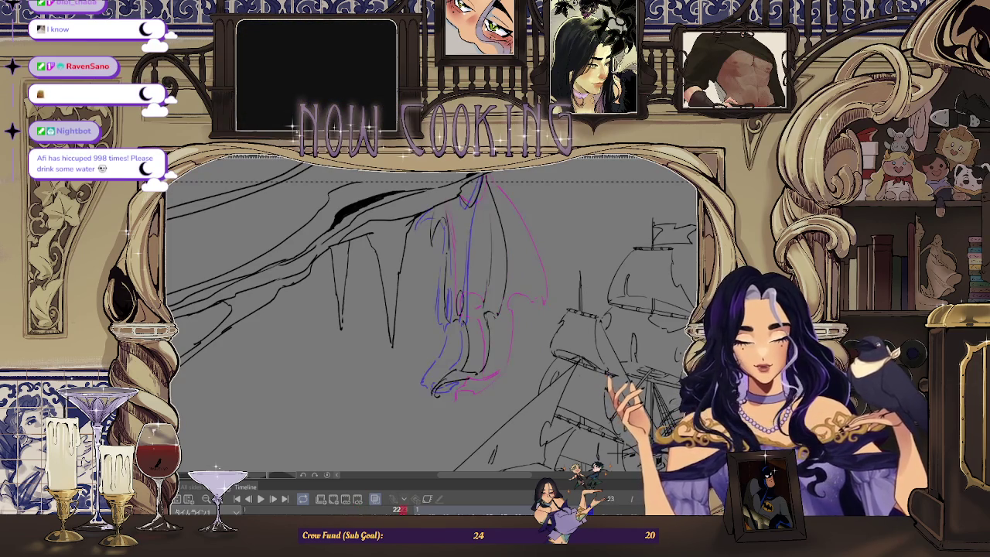
pyautogui.press('Left')
pyautogui.press('Right')
pyautogui.press('Right')
pyautogui.press('Right')
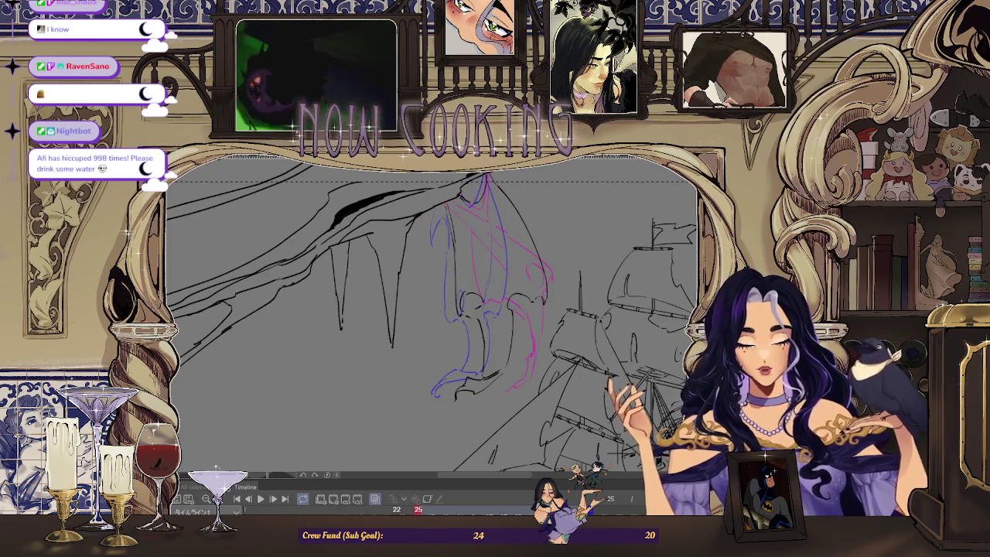
pyautogui.press('Left')
pyautogui.press('Right')
pyautogui.press('Left')
pyautogui.press('Left')
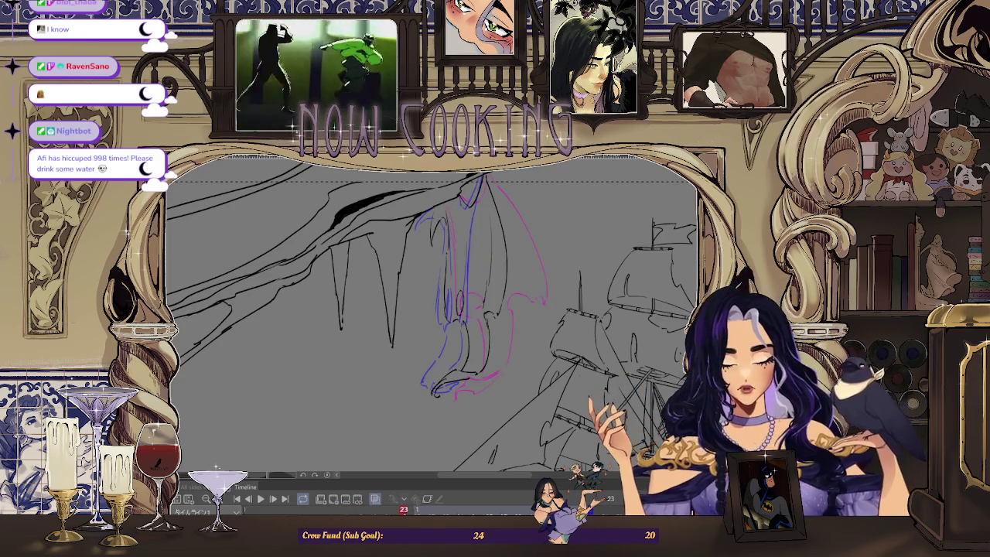
pyautogui.press('Left')
pyautogui.press('Left')
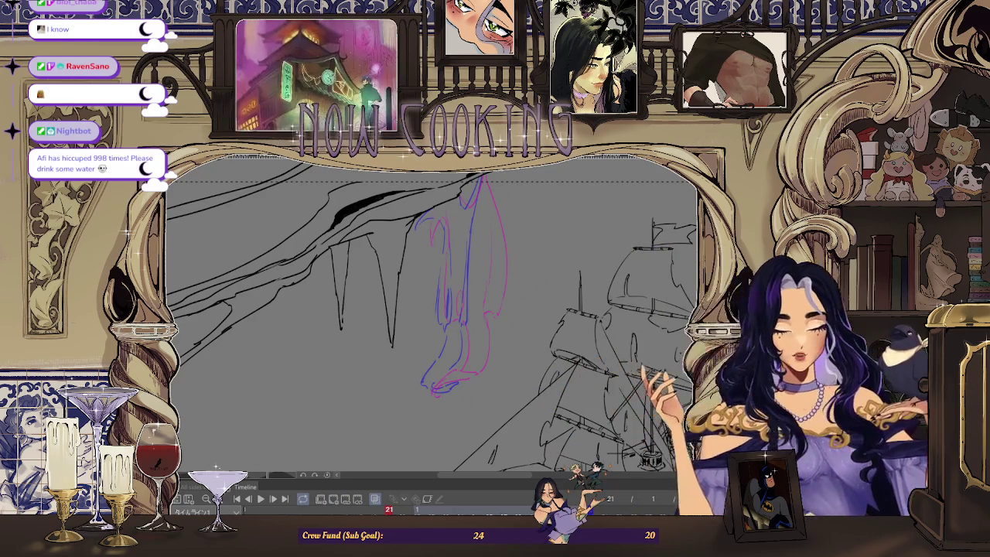
# Flick between frame 17 and frame 21 to compare, ending on frame 21
pyautogui.scroll(2, 433, 317)
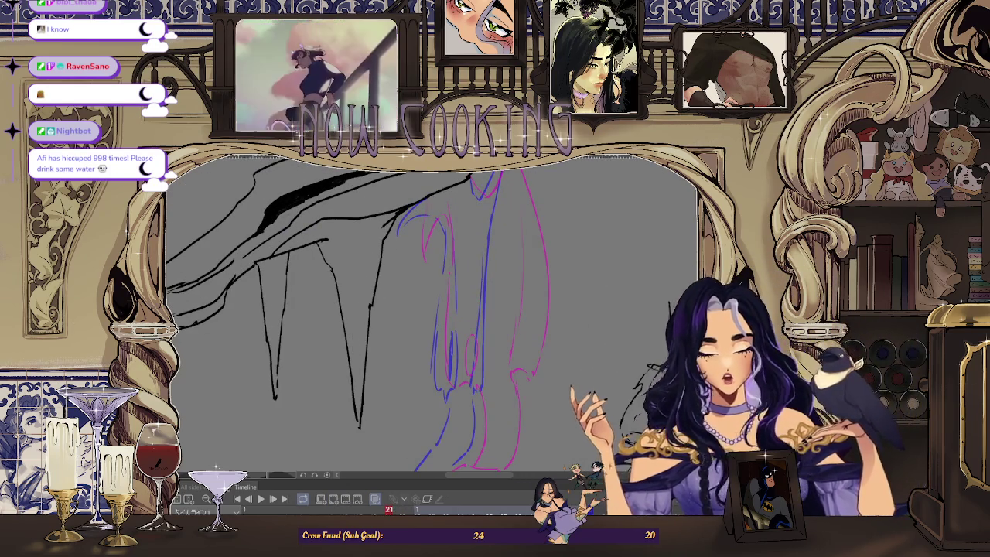
pyautogui.scroll(-2, 492, 437)
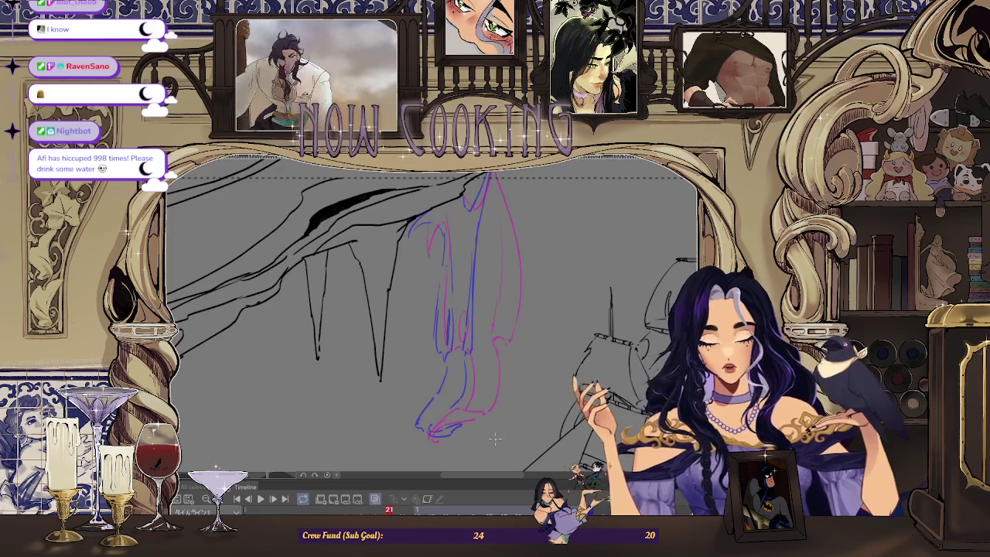
pyautogui.press('Left')
pyautogui.press('Left')
pyautogui.press('Left')
pyautogui.press('Right')
pyautogui.press('Right')
pyautogui.press('Right')
pyautogui.press('Left')
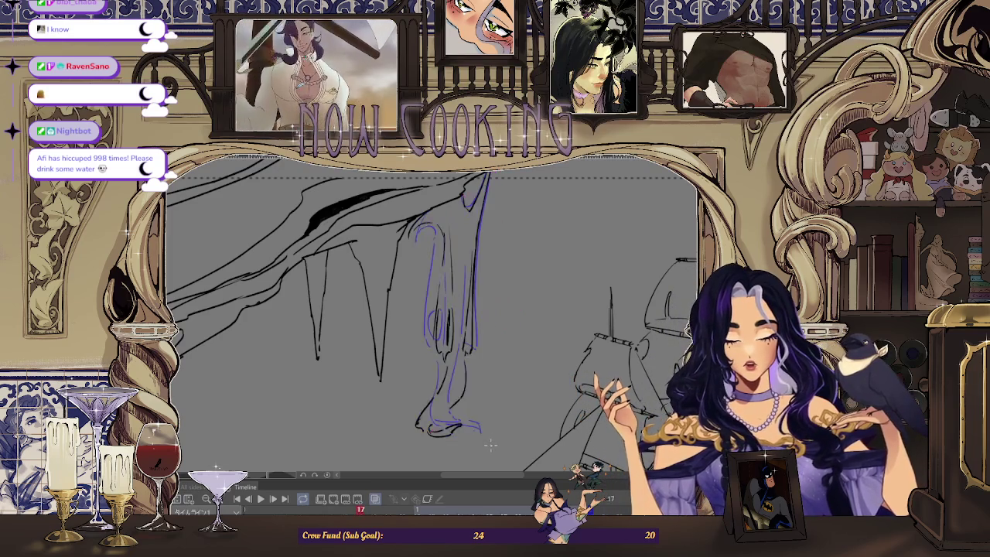
pyautogui.press('Right')
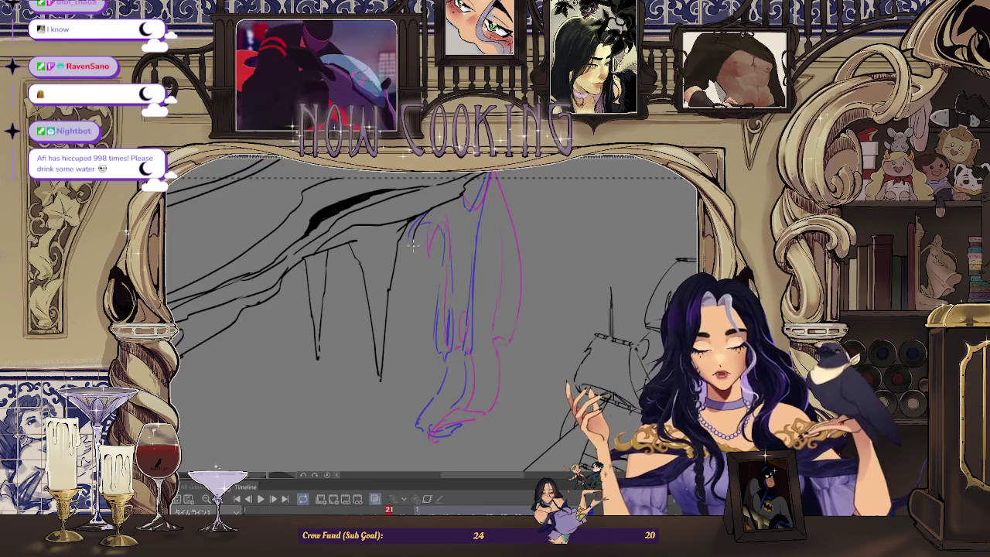
# Zoom in on the figure's legs and feet on frame 21 and flip through earlier frames
pyautogui.scroll(2, 423, 217)
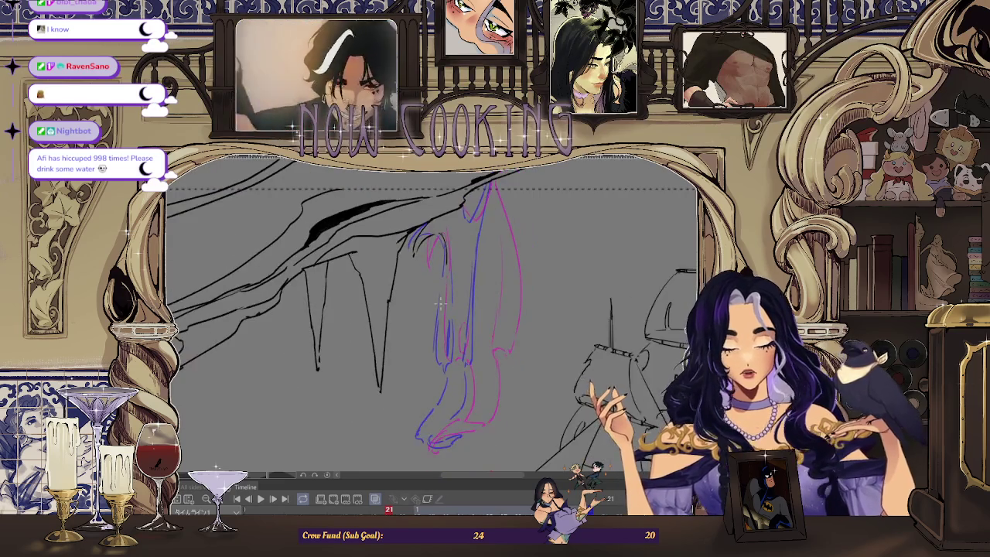
pyautogui.scroll(1, 439, 301)
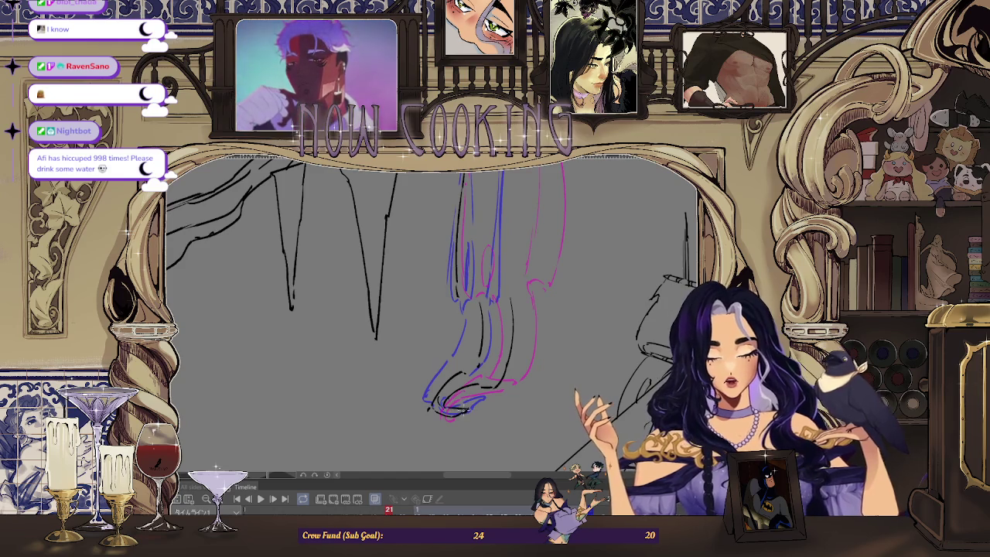
pyautogui.press('space')
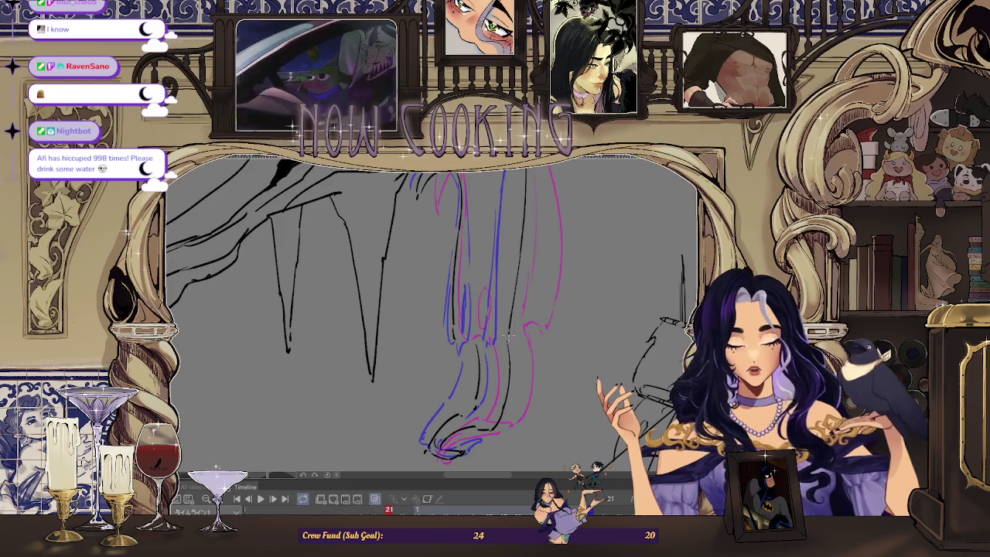
# Rotate, tilt and enlarge the canvas view around the figure sketch
pyautogui.moveTo(507, 340); pyautogui.dragTo(507, 317)
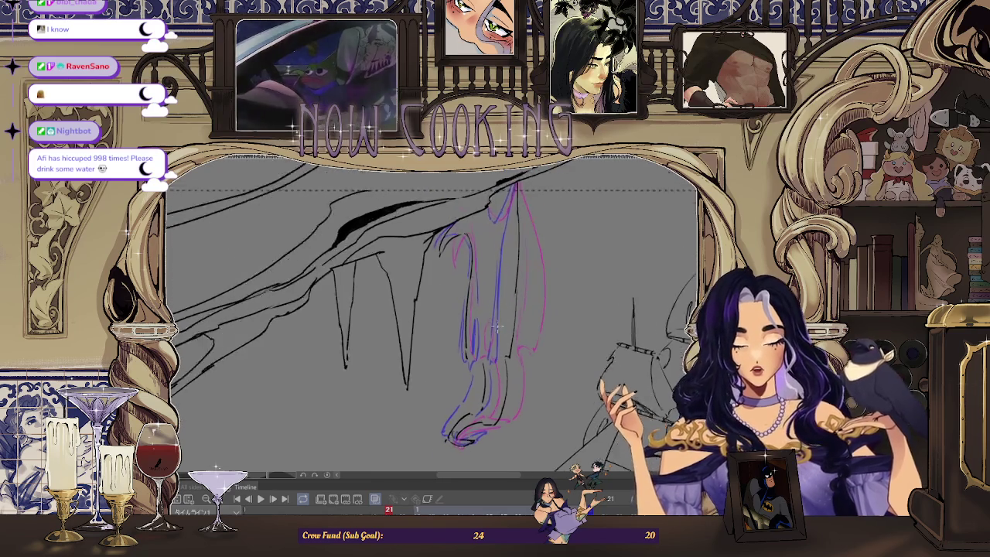
pyautogui.moveTo(507, 352); pyautogui.dragTo(506, 303)
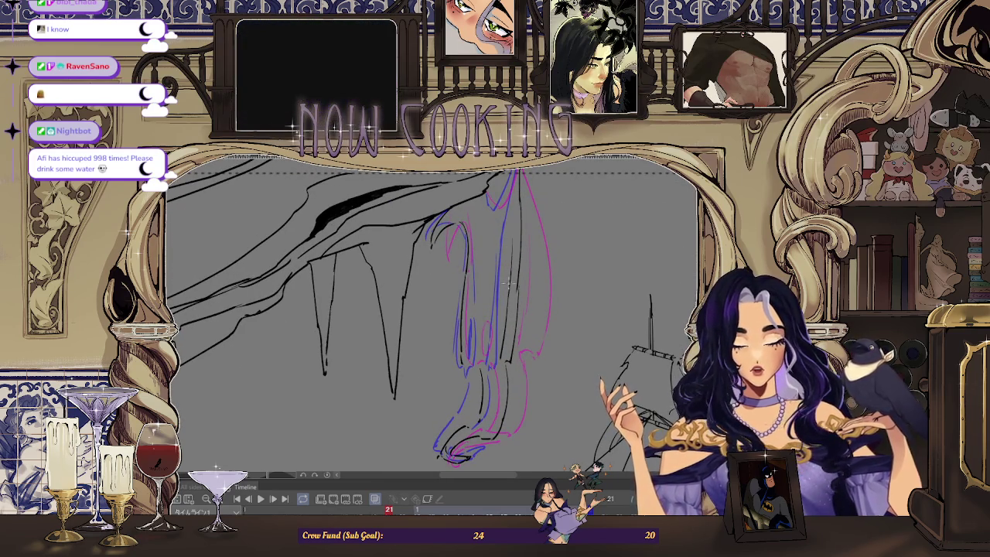
pyautogui.moveTo(499, 210); pyautogui.dragTo(477, 322)
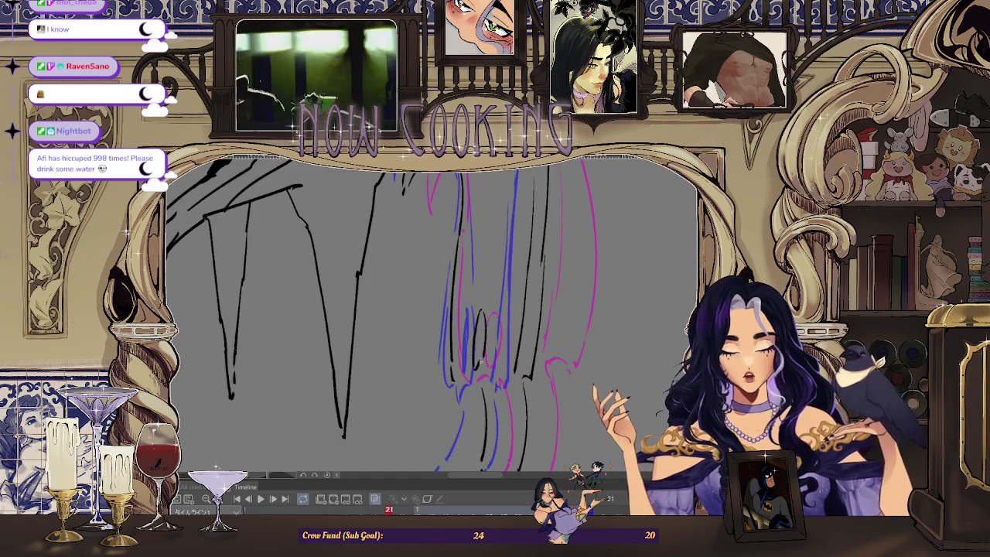
pyautogui.moveTo(417, 309); pyautogui.dragTo(444, 321)
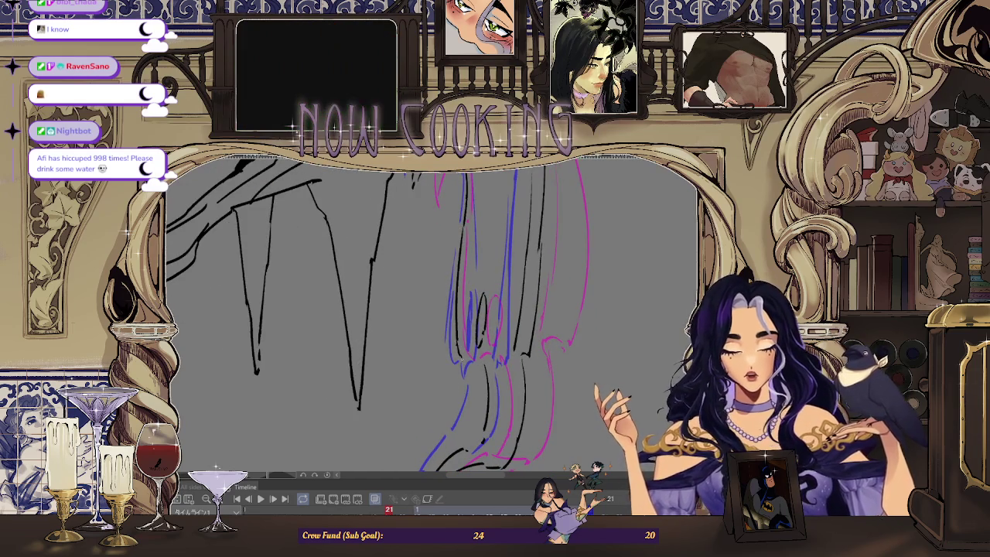
pyautogui.moveTo(474, 357); pyautogui.dragTo(484, 353)
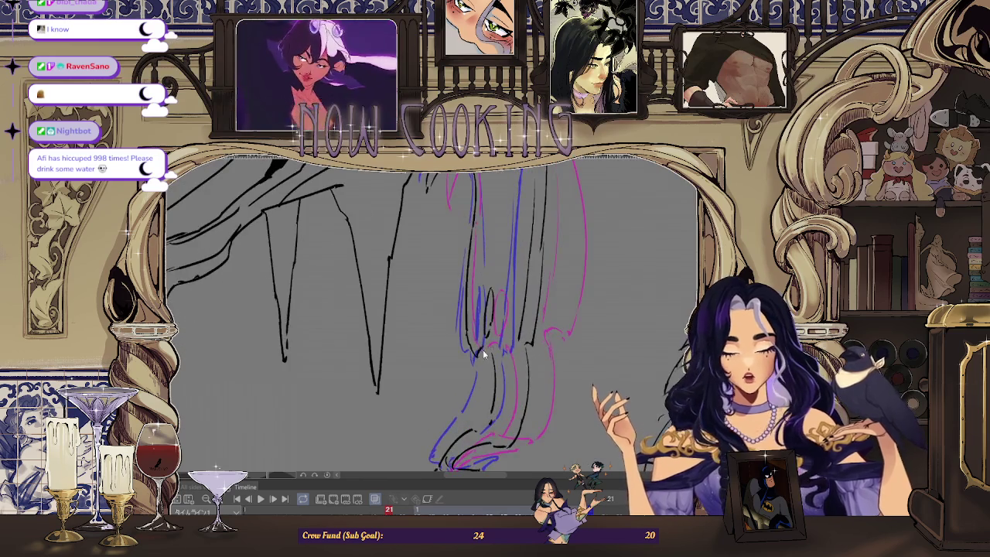
pyautogui.moveTo(499, 390); pyautogui.dragTo(489, 402)
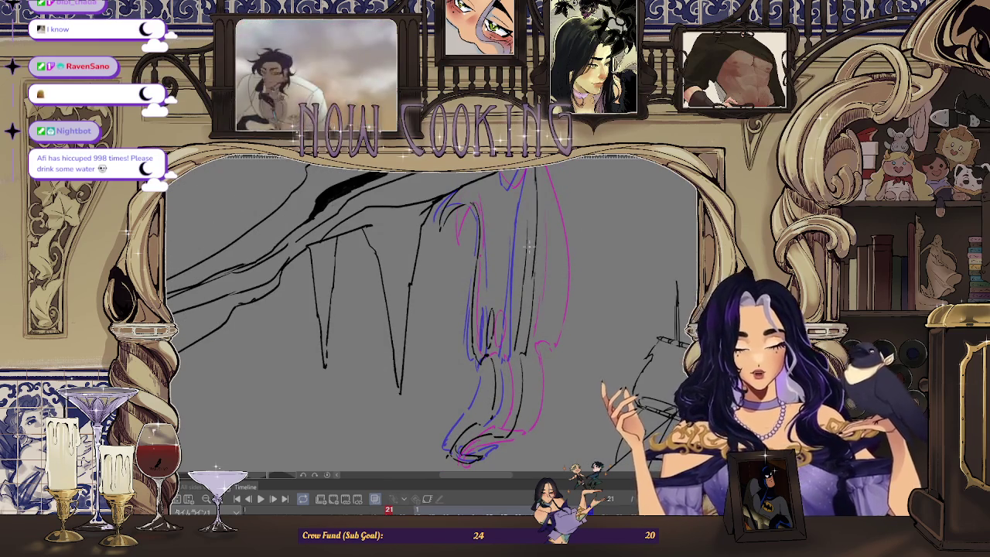
# Step to frame 23 and back to 21, then reframe the view diagonally toward the ship
pyautogui.press('Right')
pyautogui.press('Left')
pyautogui.press('Right')
pyautogui.press('Right')
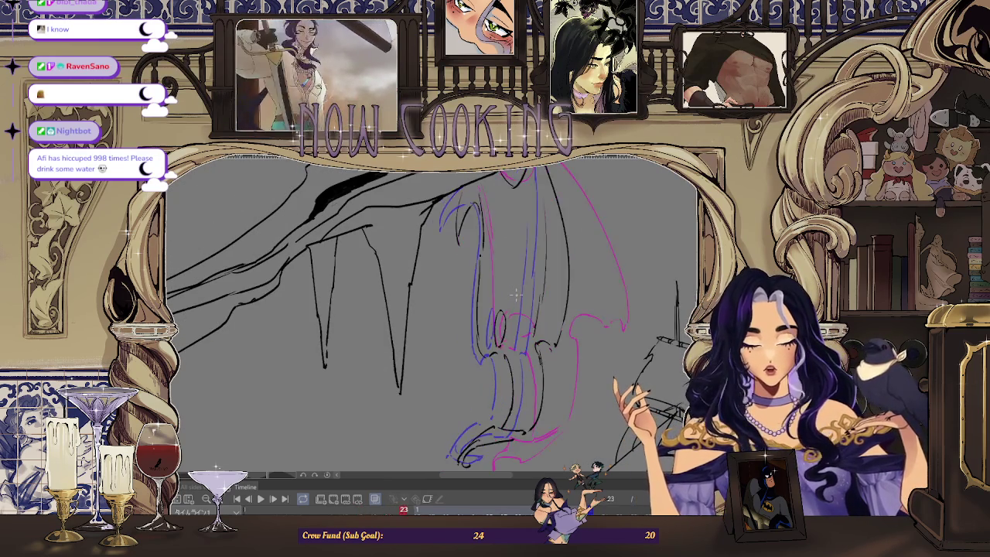
pyautogui.press('Left')
pyautogui.press('Left')
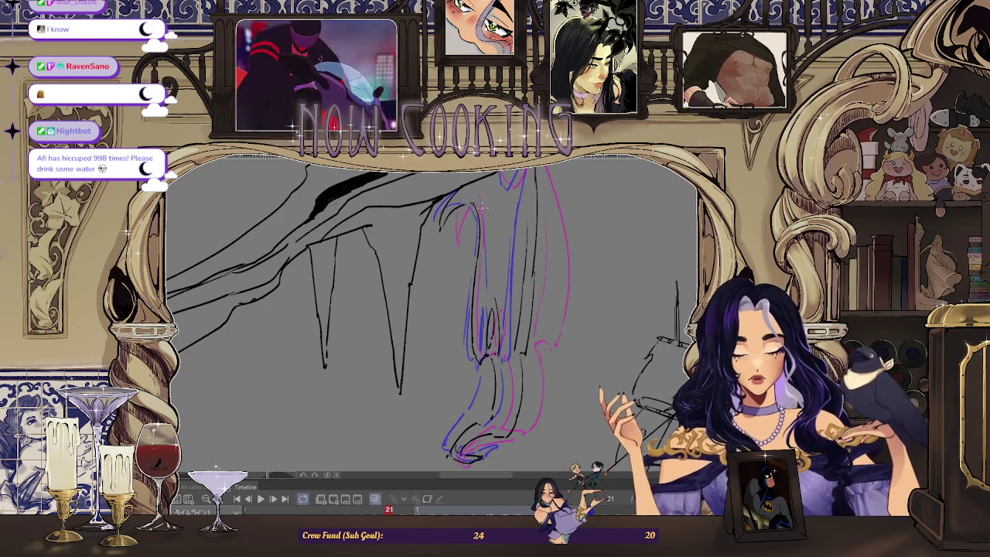
pyautogui.moveTo(481, 208); pyautogui.dragTo(485, 281)
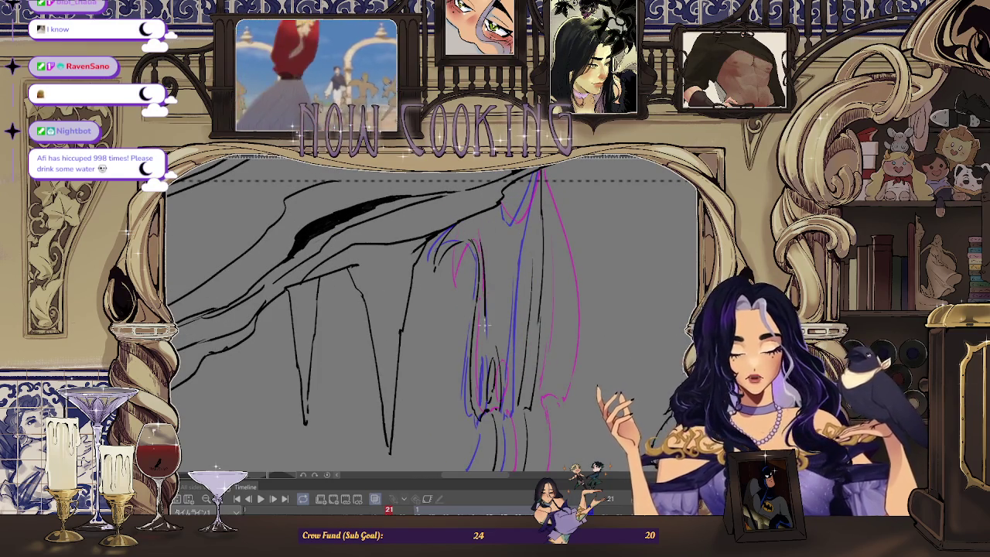
pyautogui.moveTo(485, 325)
pyautogui.mouseDown()
pyautogui.moveTo(508, 352)
pyautogui.moveTo(471, 392)
pyautogui.mouseUp()
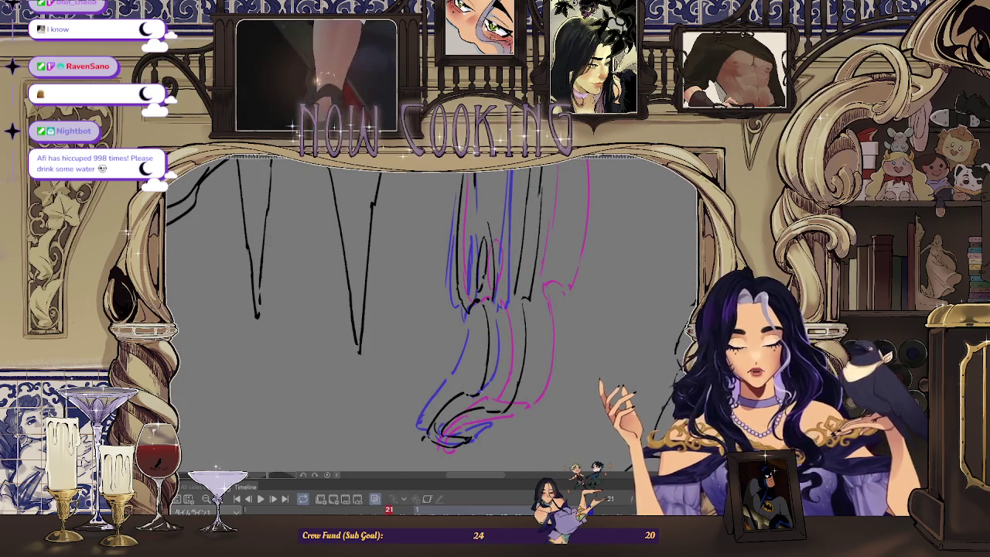
pyautogui.moveTo(484, 379); pyautogui.dragTo(516, 456)
# Toggle the onion-skin guides, then ink the neck line down to the V over the guides
pyautogui.hotkey('ctrl', 'z')
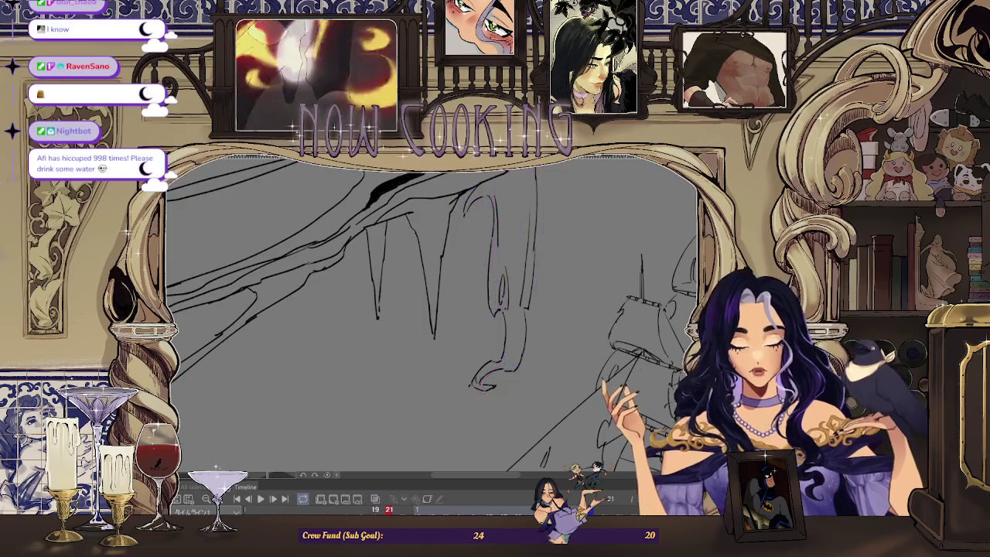
pyautogui.hotkey('ctrl', 'z')
pyautogui.hotkey('ctrl', 'z')
pyautogui.moveTo(388, 509); pyautogui.dragTo(389, 508)
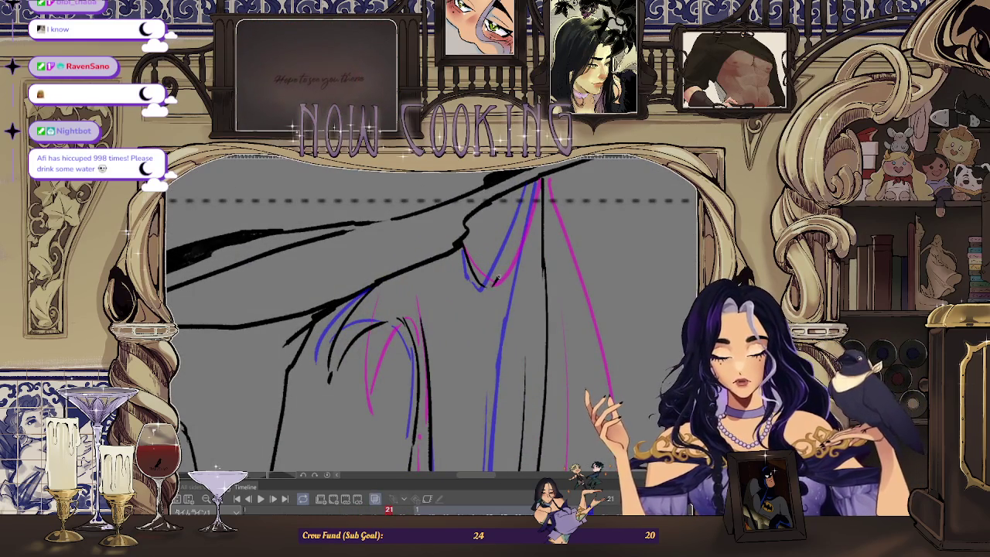
pyautogui.moveTo(532, 186)
pyautogui.mouseDown()
pyautogui.moveTo(485, 286)
pyautogui.moveTo(529, 185)
pyautogui.mouseUp()
pyautogui.hotkey('ctrl', 'z')
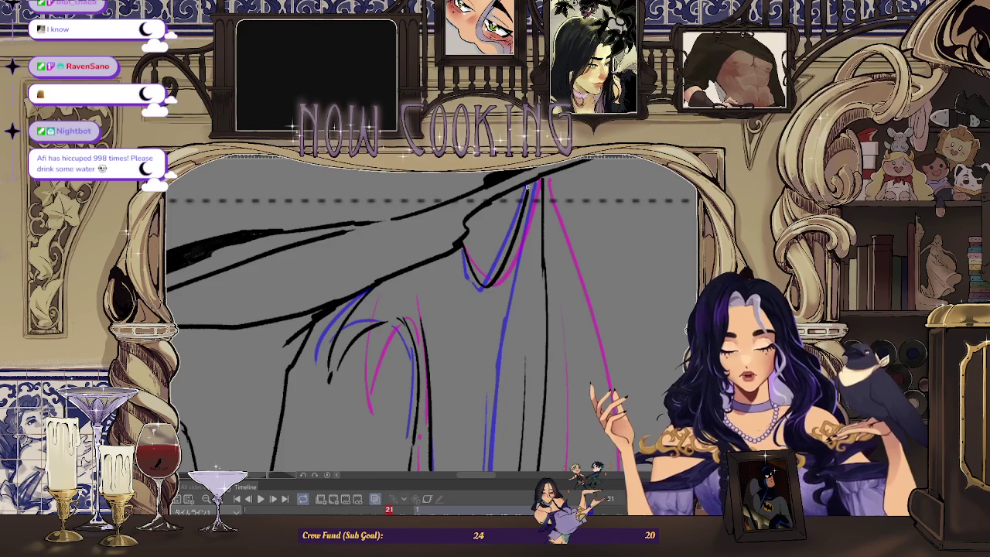
pyautogui.hotkey('ctrl', 'z')
pyautogui.moveTo(488, 287); pyautogui.dragTo(532, 186)
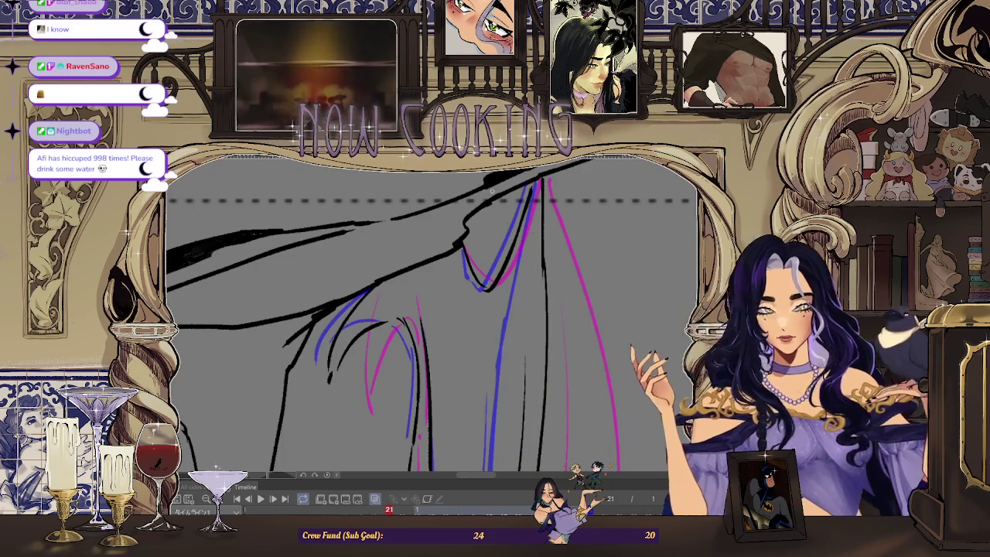
pyautogui.scroll(2, 510, 294)
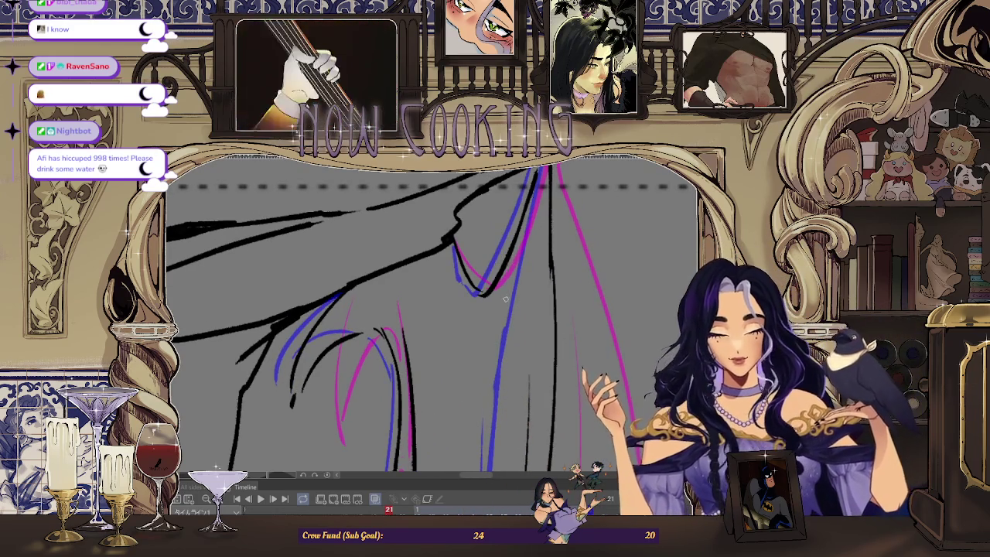
pyautogui.scroll(-2, 530, 208)
pyautogui.moveTo(531, 207); pyautogui.dragTo(499, 303)
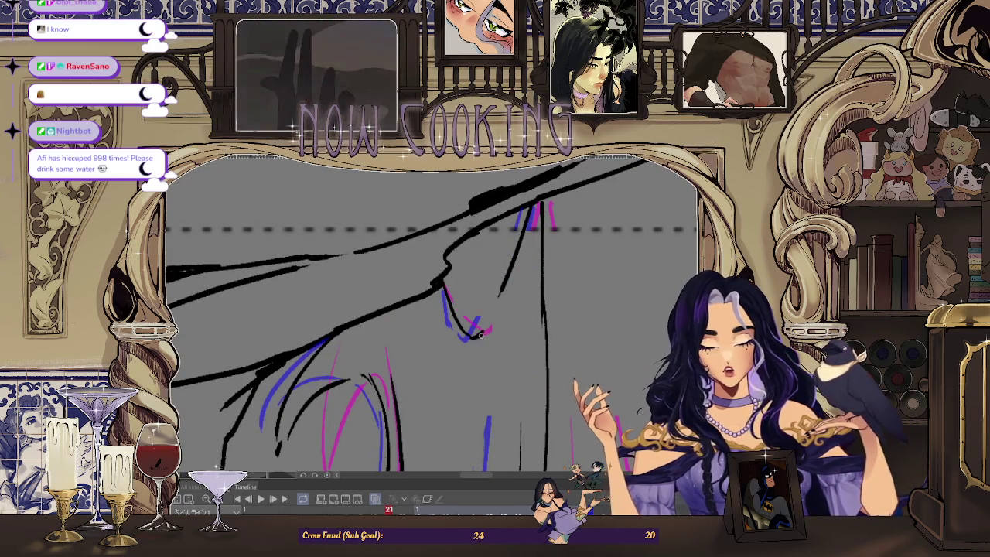
# Zoom in and out around the figure to check the new neck line
pyautogui.scroll(-5, 494, 303)
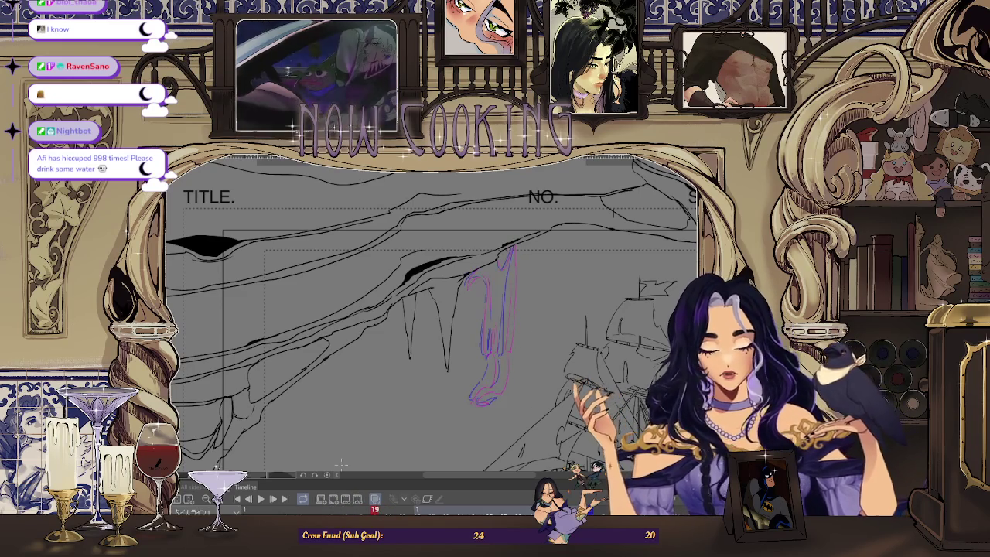
pyautogui.scroll(1, 465, 258)
pyautogui.scroll(2, 465, 258)
pyautogui.scroll(2, 466, 257)
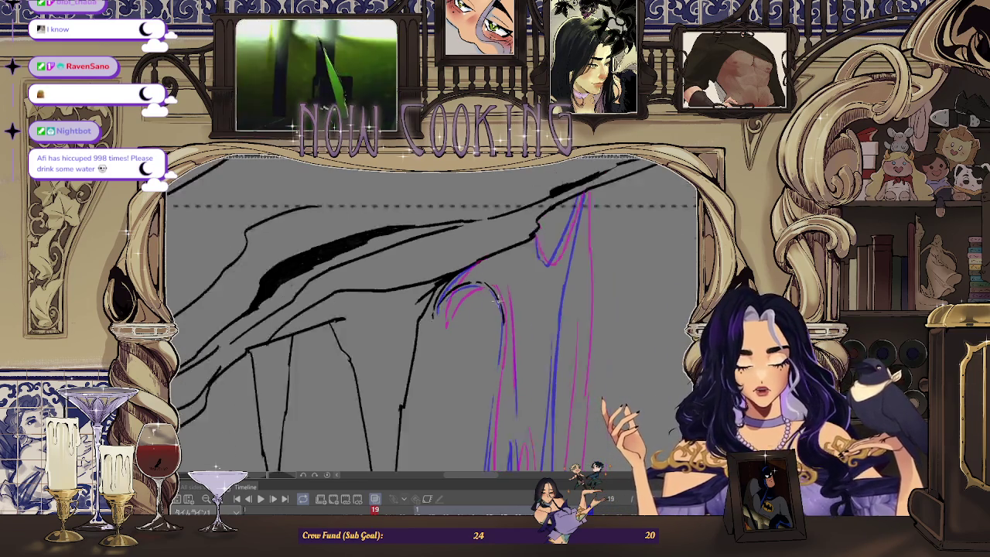
pyautogui.scroll(-3, 489, 287)
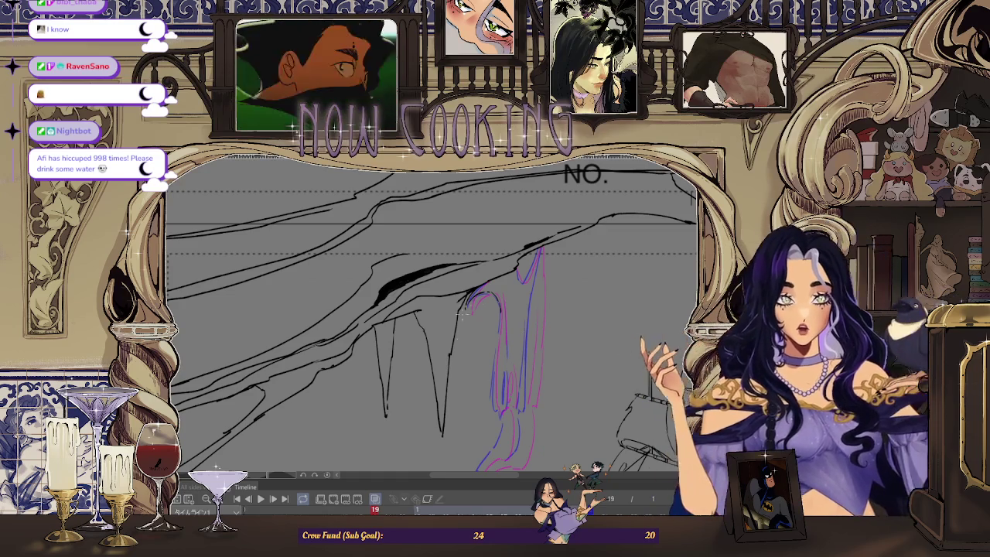
pyautogui.scroll(-2, 518, 332)
pyautogui.scroll(5, 495, 282)
pyautogui.scroll(1, 494, 282)
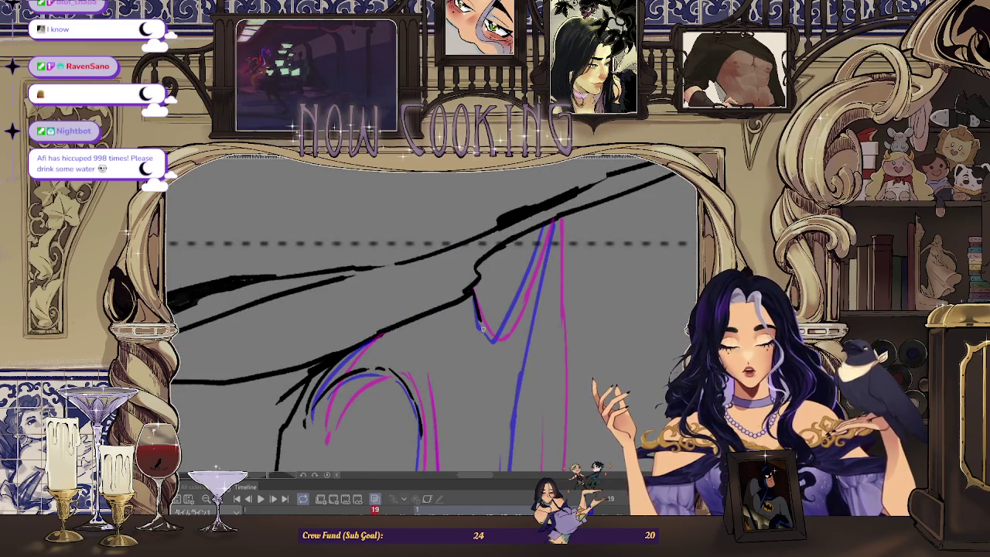
pyautogui.scroll(1, 499, 339)
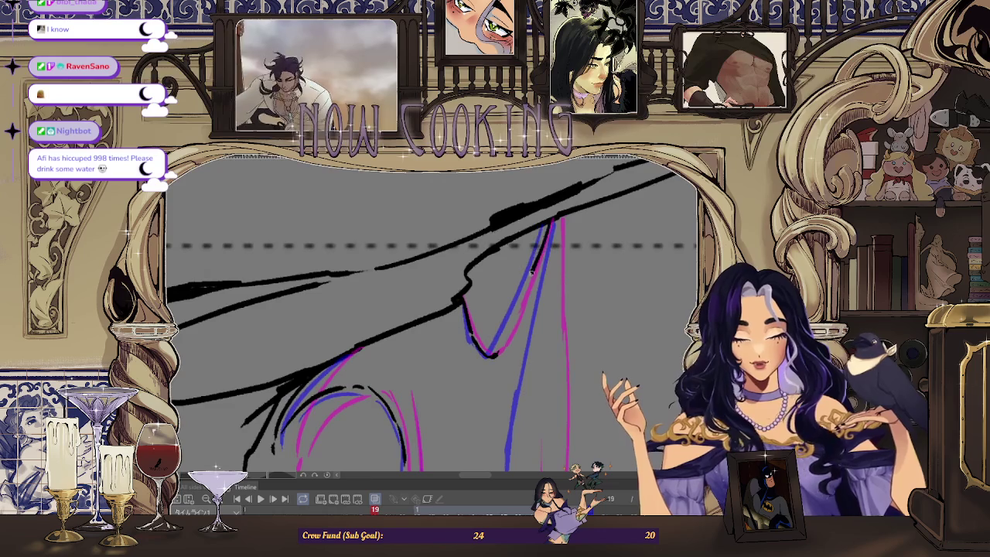
pyautogui.scroll(-3, 501, 337)
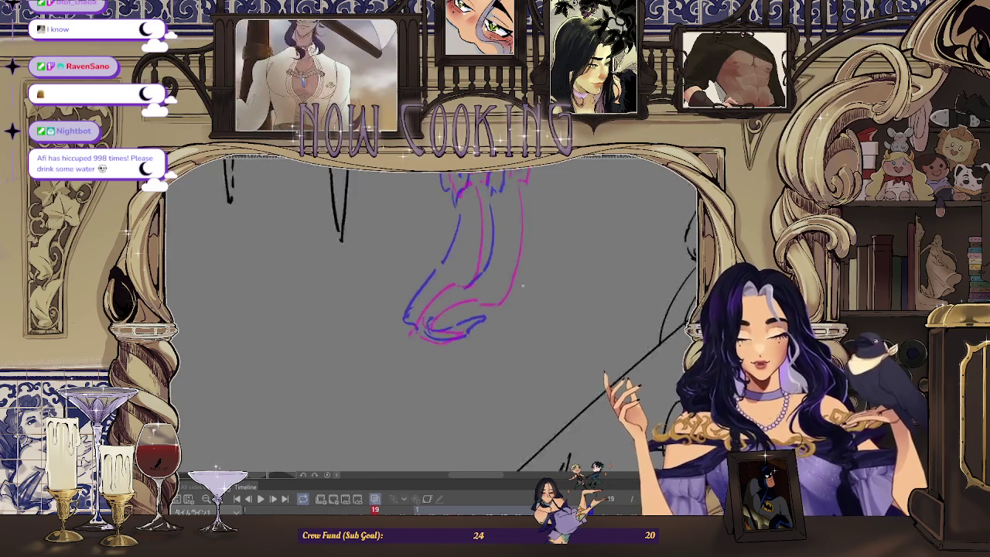
# Undo a stray foot stroke, thicken the foot line, and ink the back of the leg along the blue guide
pyautogui.scroll(2, 497, 335)
pyautogui.scroll(2, 497, 334)
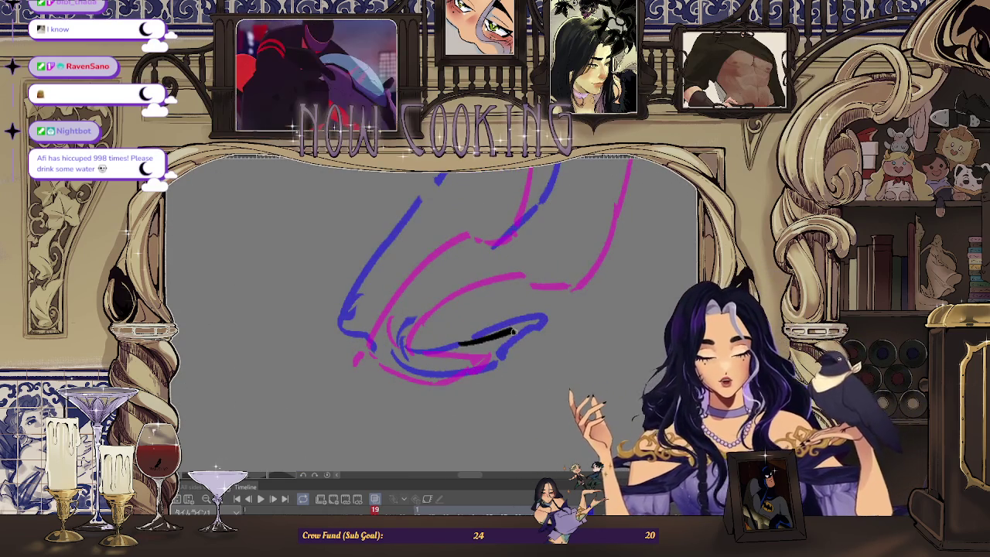
pyautogui.hotkey('ctrl', 'z')
pyautogui.hotkey('ctrl', 'z')
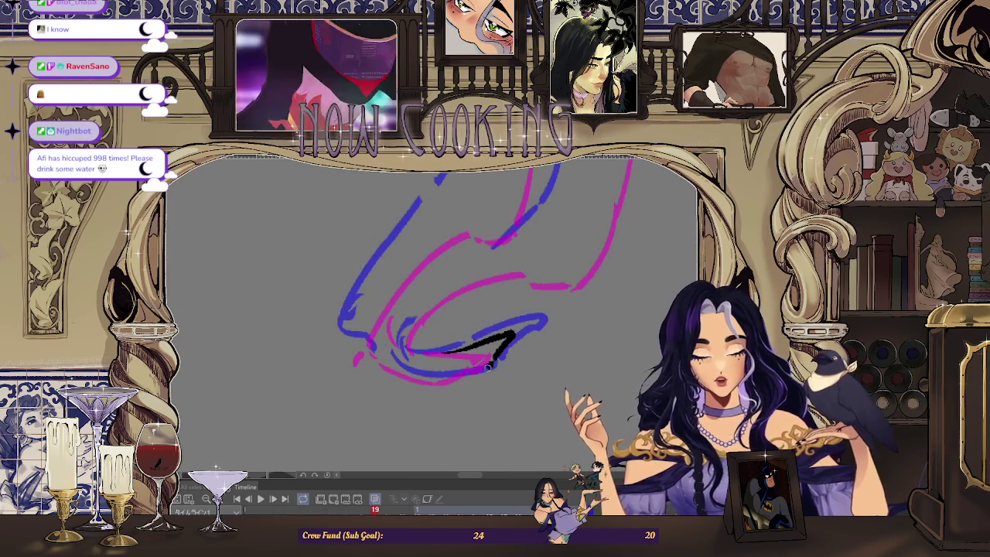
pyautogui.moveTo(489, 367); pyautogui.dragTo(466, 377)
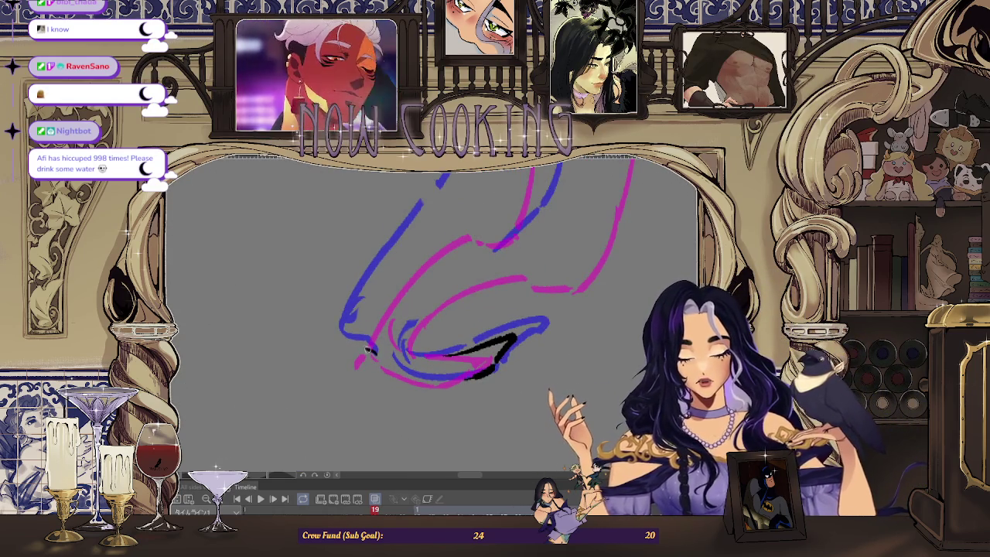
pyautogui.moveTo(396, 263); pyautogui.dragTo(359, 318)
pyautogui.moveTo(425, 244)
pyautogui.mouseDown()
pyautogui.moveTo(358, 355)
pyautogui.moveTo(410, 273)
pyautogui.mouseUp()
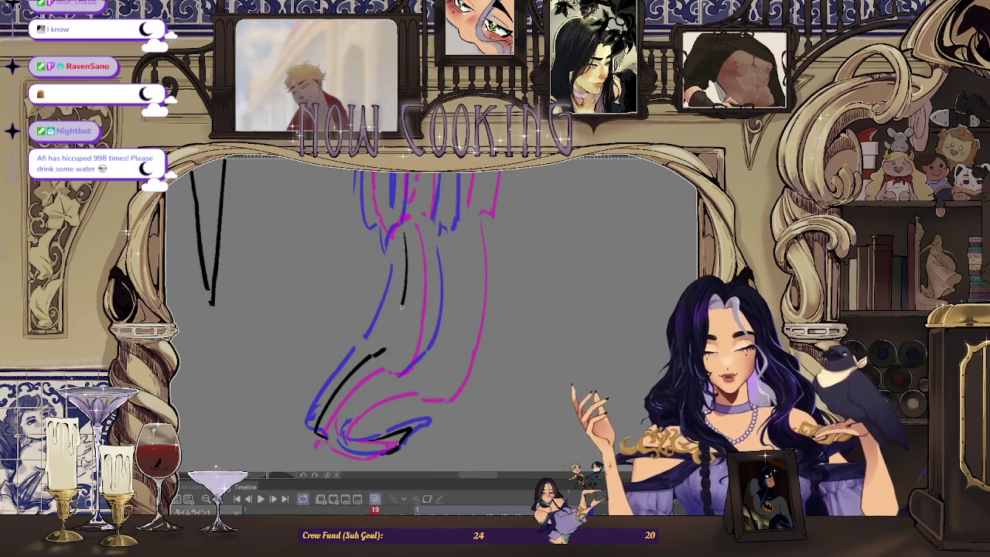
pyautogui.moveTo(403, 238); pyautogui.dragTo(406, 258)
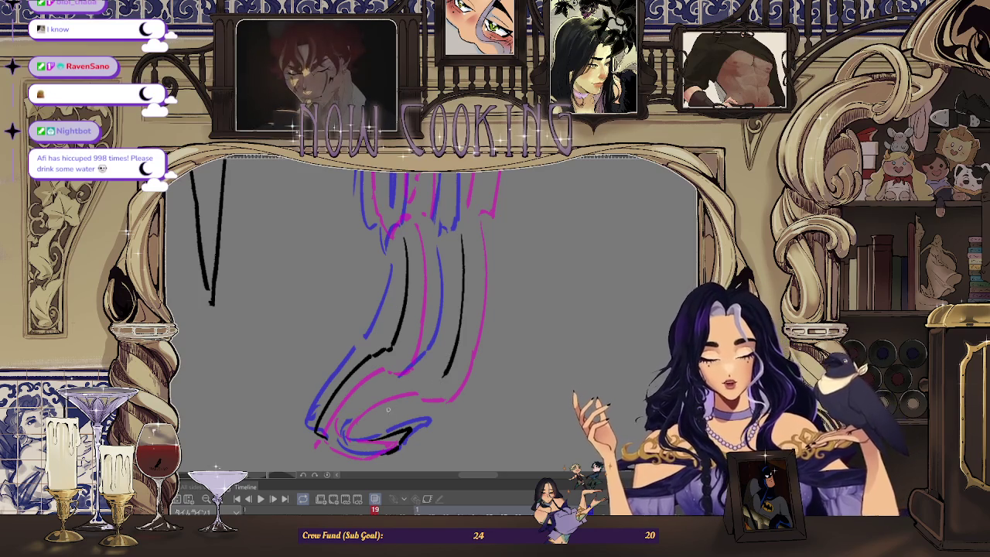
# Draw the curved inner leg line, trim its end, and rotate so the leg hangs upright
pyautogui.scroll(-3, 388, 409)
pyautogui.press('Tab')
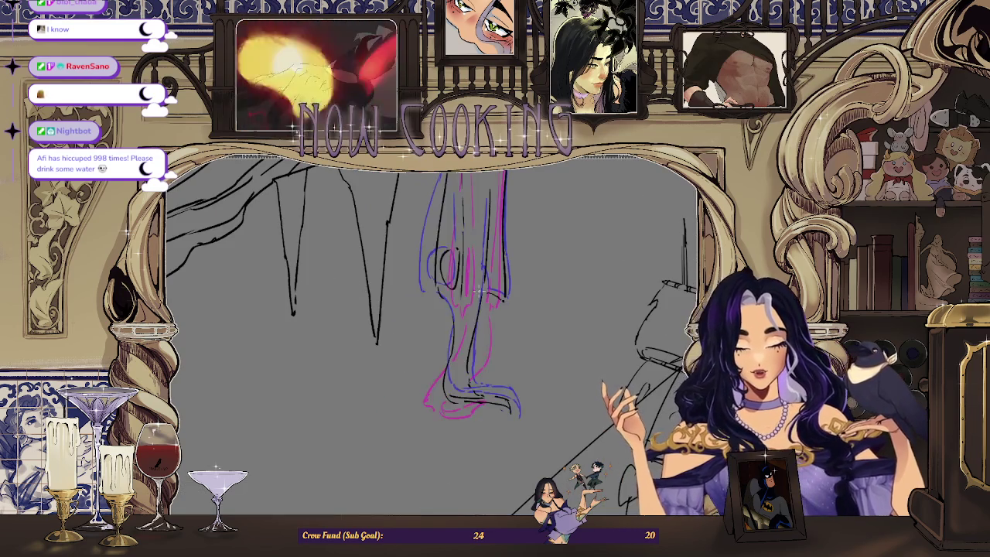
pyautogui.press('Tab')
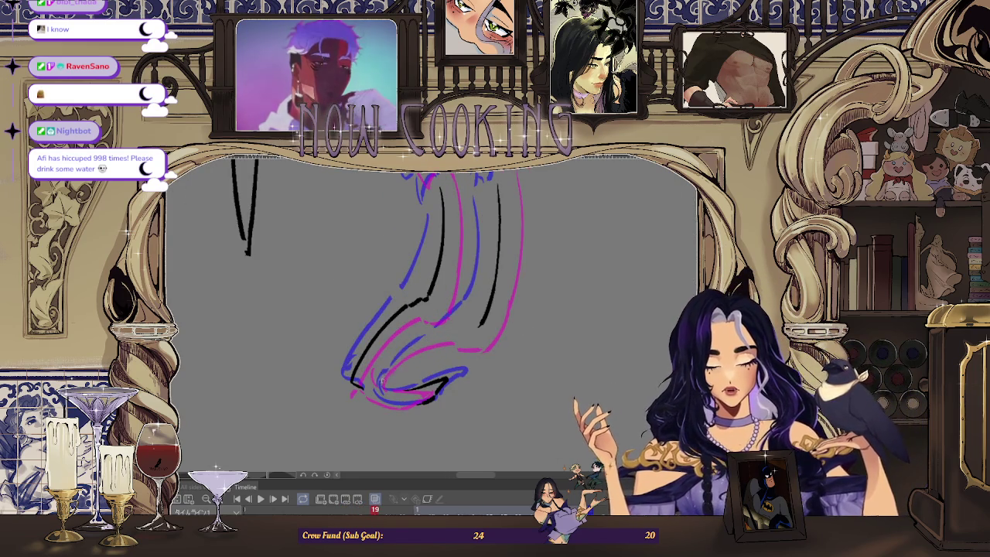
pyautogui.moveTo(382, 380); pyautogui.dragTo(441, 339)
pyautogui.hotkey('ctrl', 'z')
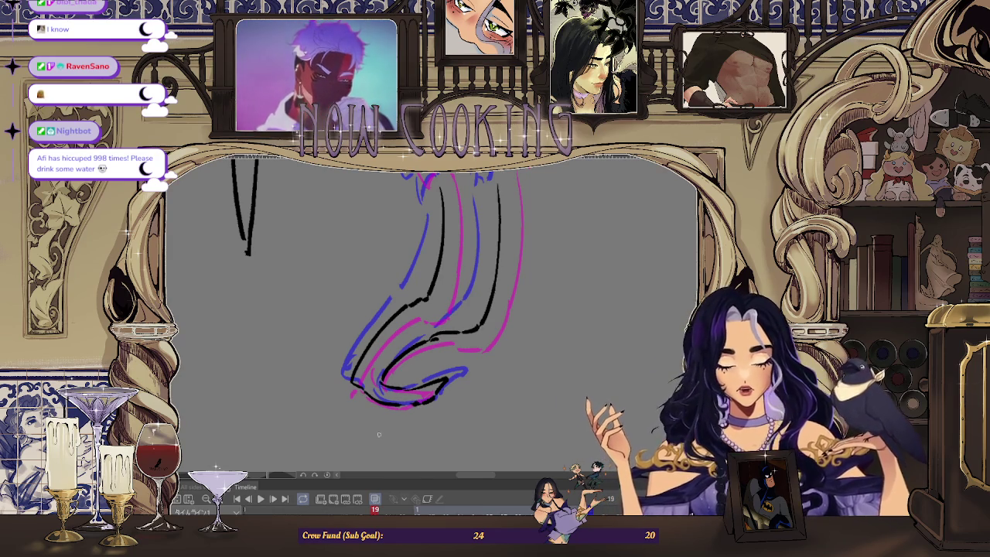
pyautogui.moveTo(378, 435); pyautogui.dragTo(371, 378)
pyautogui.moveTo(436, 358); pyautogui.dragTo(509, 406)
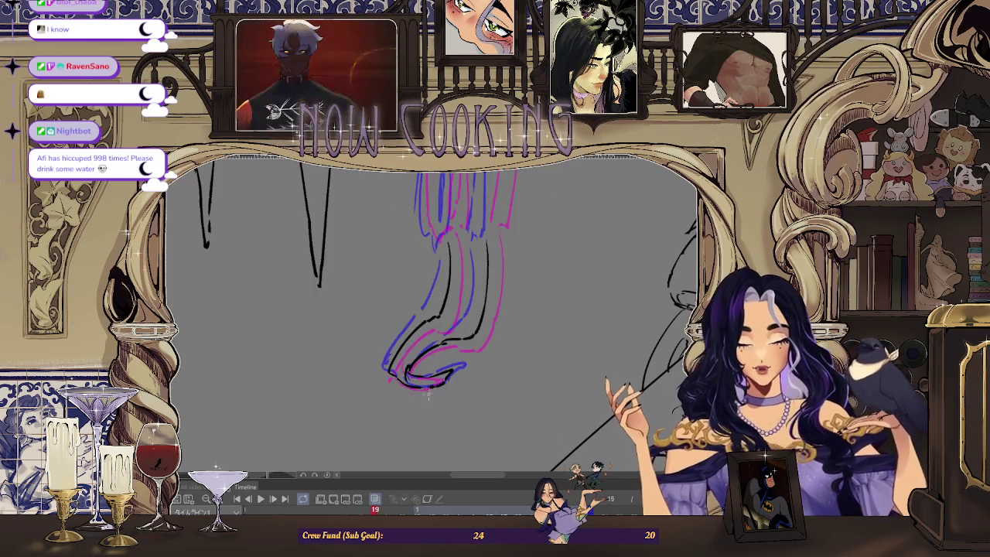
pyautogui.moveTo(435, 413)
pyautogui.mouseDown()
pyautogui.moveTo(435, 263)
pyautogui.moveTo(433, 271)
pyautogui.mouseUp()
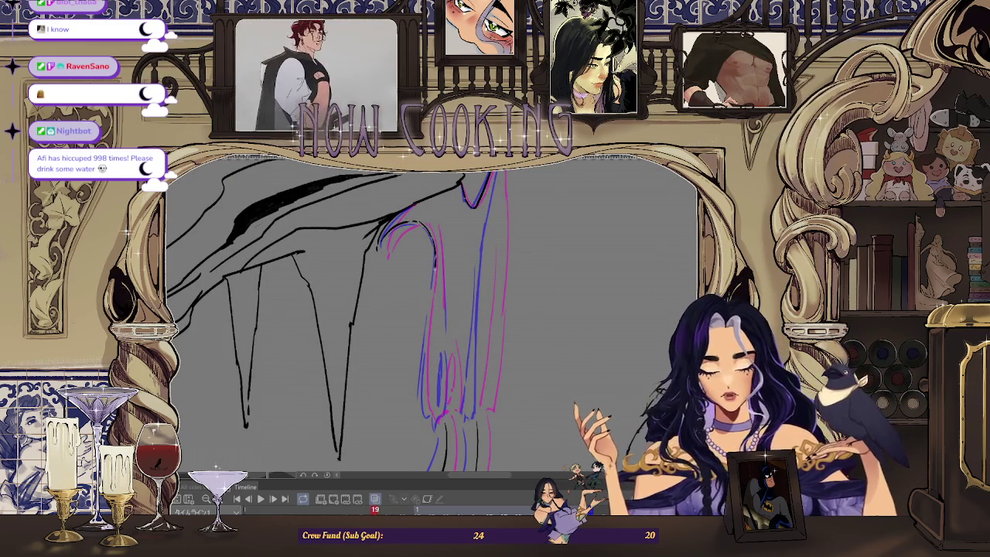
# Rotate, zoom out and level the view so stalactites, hanging figure and ship all show
pyautogui.moveTo(422, 346); pyautogui.dragTo(423, 324)
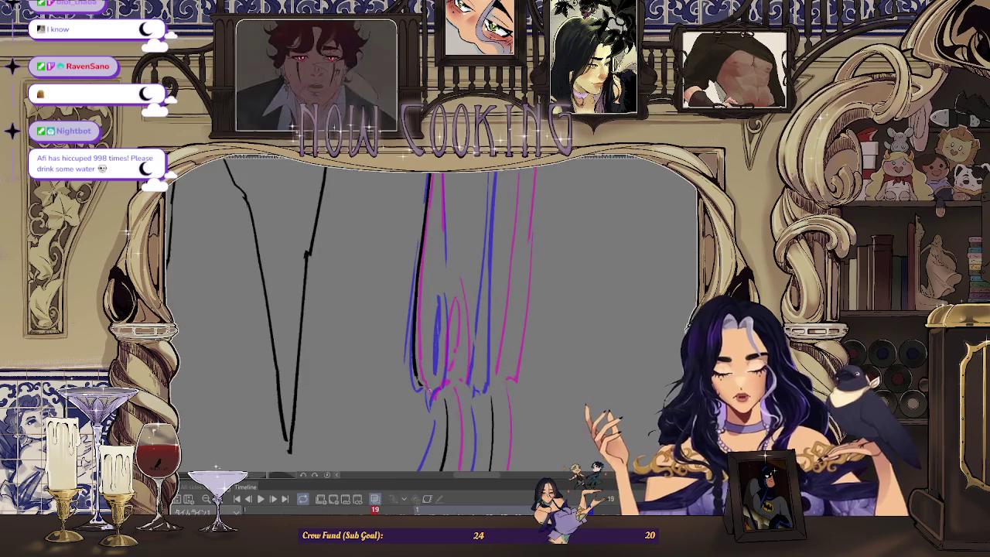
pyautogui.moveTo(440, 285); pyautogui.dragTo(440, 338)
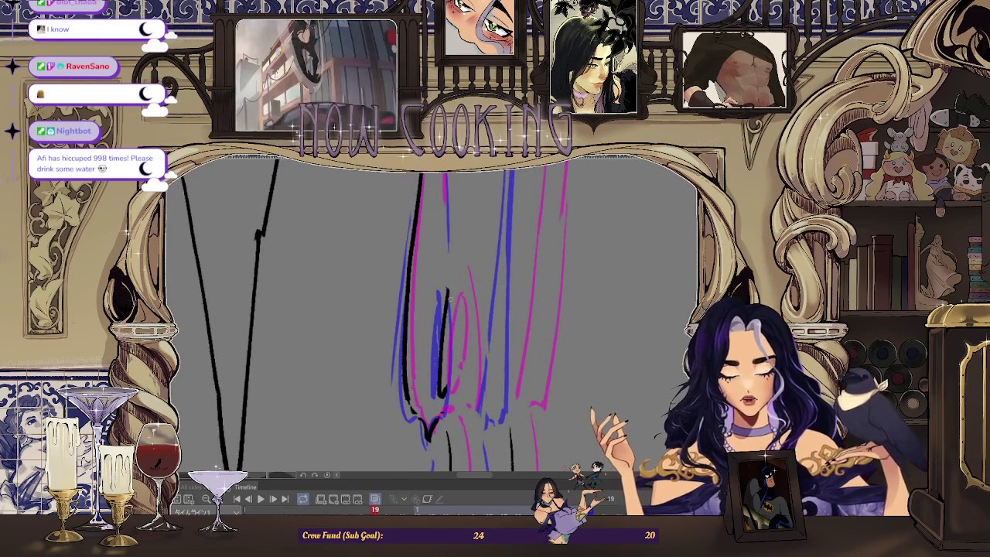
pyautogui.moveTo(446, 388)
pyautogui.mouseDown()
pyautogui.moveTo(434, 309)
pyautogui.moveTo(449, 324)
pyautogui.mouseUp()
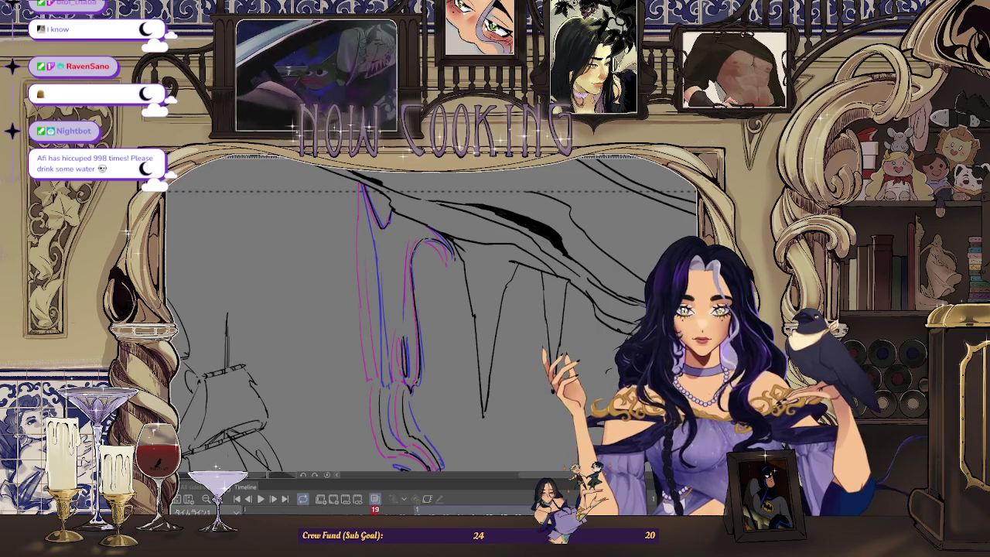
pyautogui.scroll(2, 403, 269)
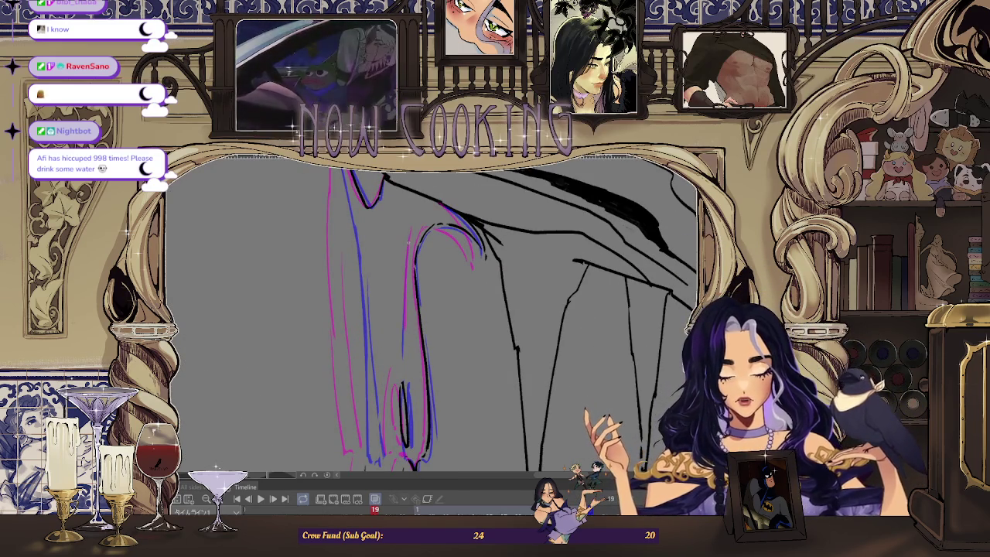
pyautogui.moveTo(402, 346)
pyautogui.mouseDown()
pyautogui.moveTo(418, 325)
pyautogui.moveTo(433, 332)
pyautogui.moveTo(410, 348)
pyautogui.moveTo(432, 392)
pyautogui.moveTo(437, 337)
pyautogui.mouseUp()
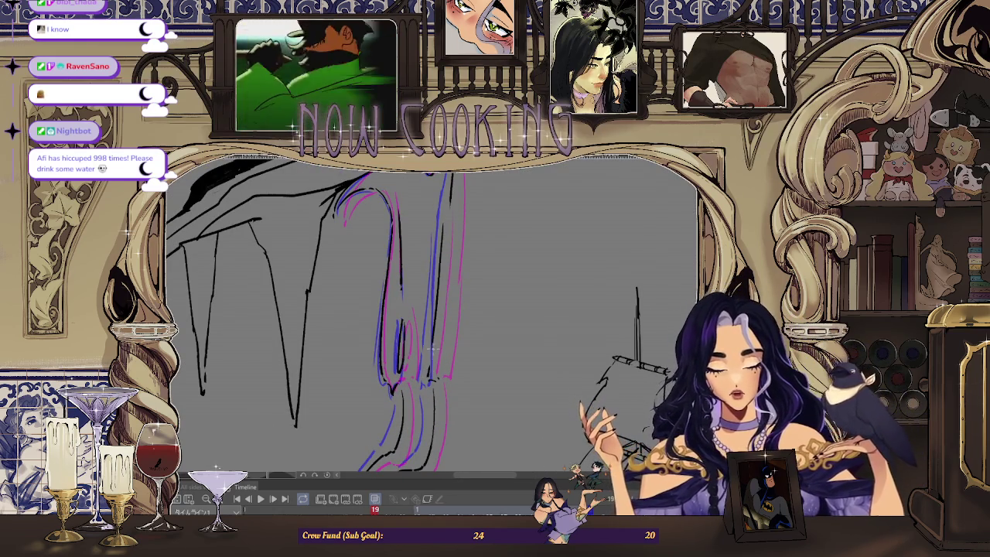
pyautogui.moveTo(430, 377); pyautogui.dragTo(448, 233)
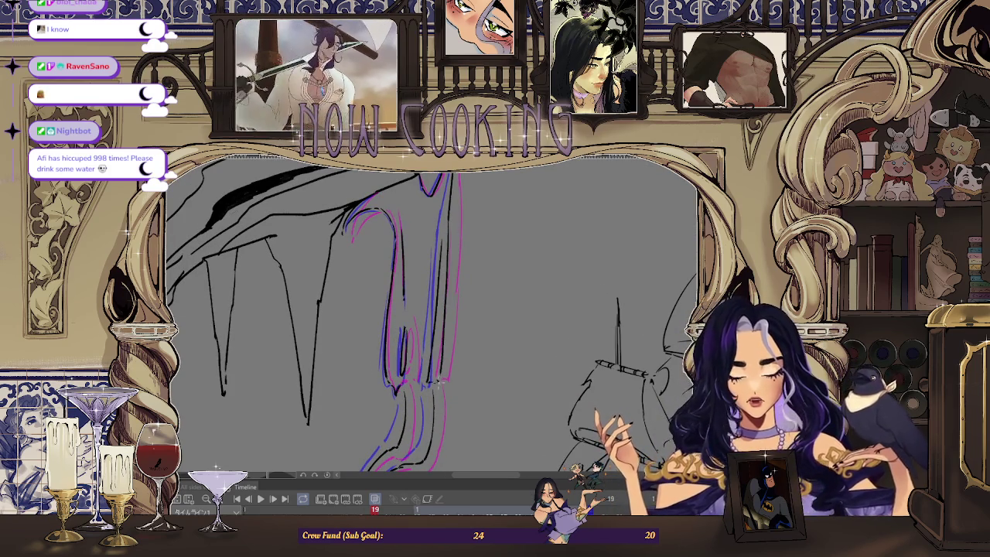
pyautogui.moveTo(437, 383)
pyautogui.mouseDown()
pyautogui.moveTo(431, 362)
pyautogui.moveTo(447, 303)
pyautogui.mouseUp()
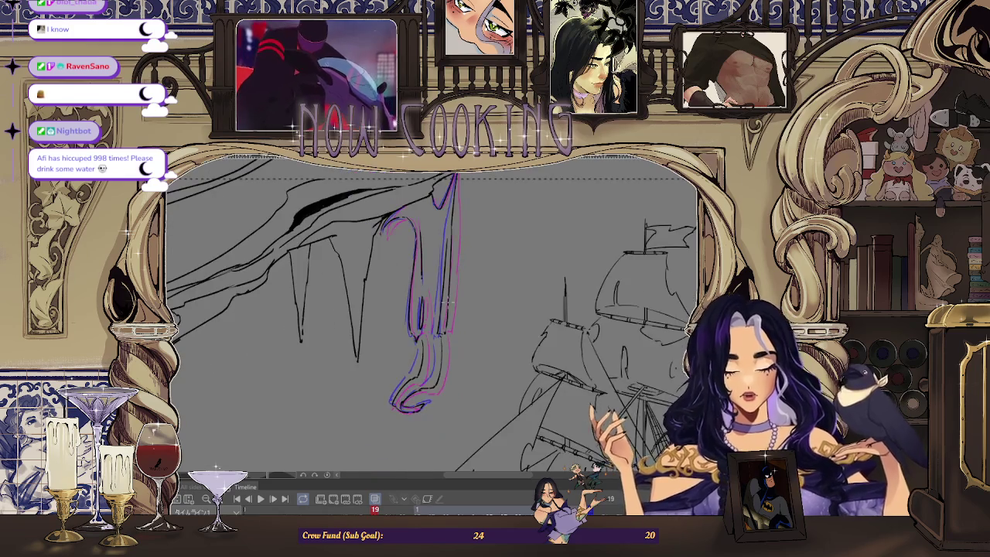
# Step through frames 25 to 35 and back to preview the figure's motion
pyautogui.press('Right')
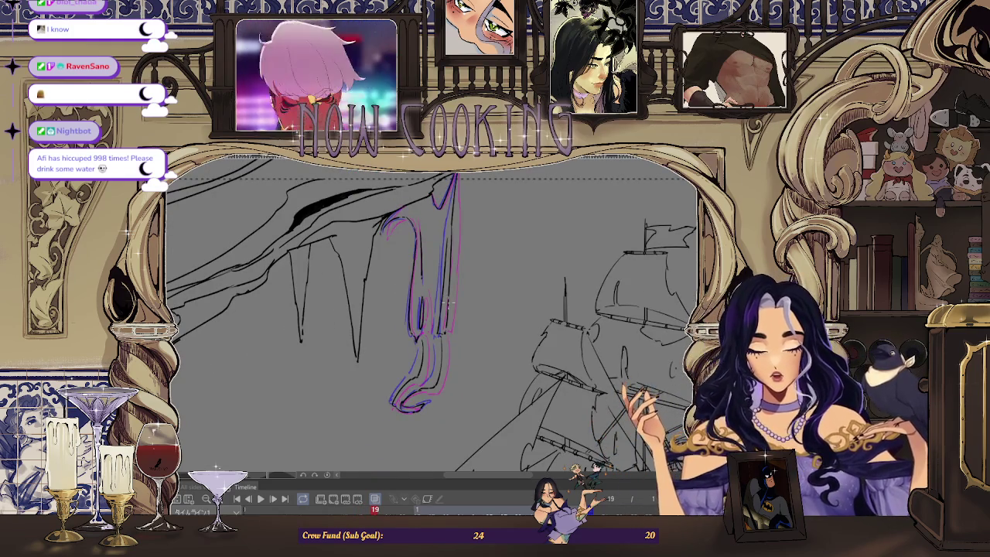
pyautogui.press('Right')
pyautogui.press('Right')
pyautogui.press('Right')
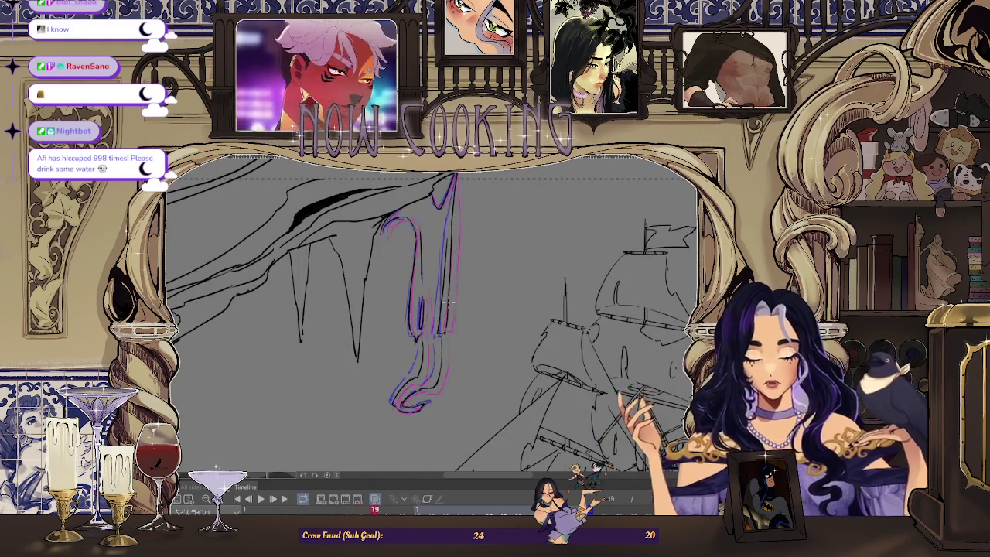
pyautogui.press('Right')
pyautogui.press('Right')
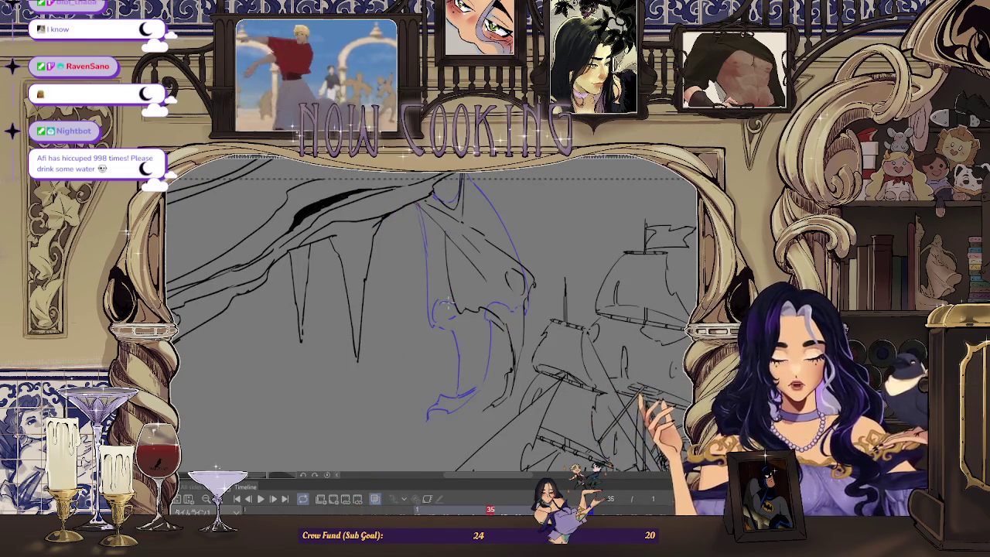
pyautogui.press('Left')
pyautogui.press('Left')
pyautogui.press('Right')
pyautogui.press('Right')
pyautogui.press('Left')
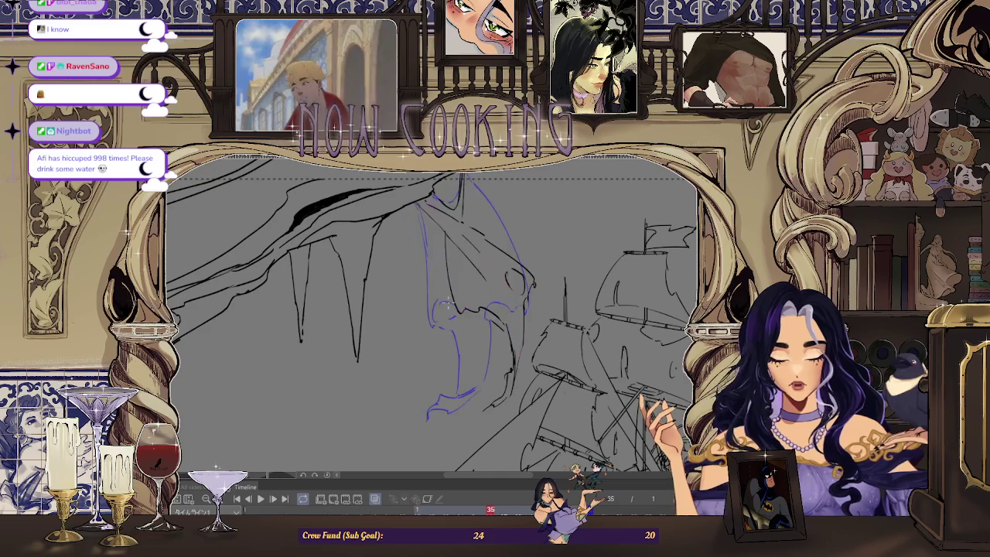
pyautogui.press('Right')
pyautogui.press('Right')
pyautogui.press('Right')
pyautogui.press('Right')
pyautogui.press('Right')
pyautogui.press('Right')
pyautogui.press('Right')
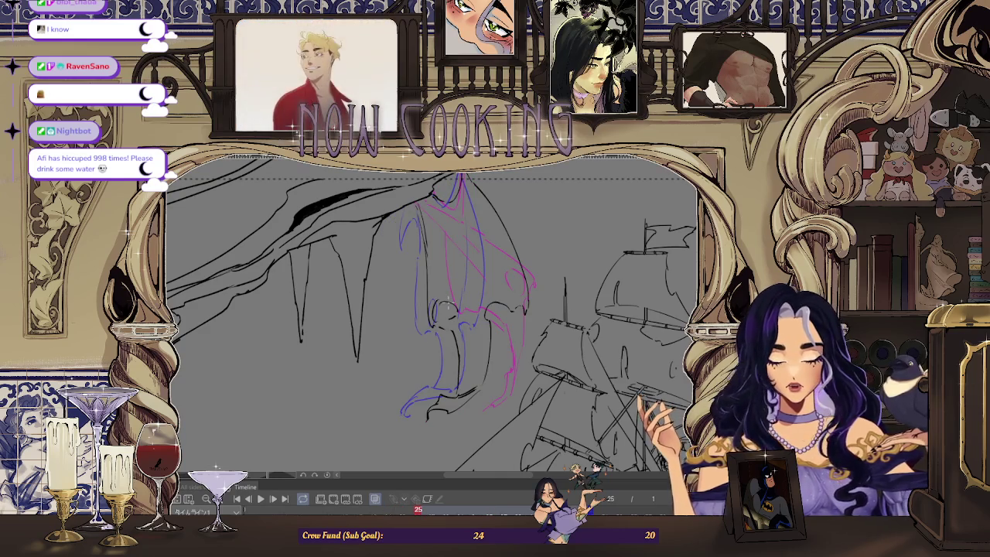
pyautogui.press('Right')
pyautogui.press('Right')
pyautogui.press('Left')
pyautogui.press('Left')
pyautogui.press('Left')
pyautogui.press('Left')
pyautogui.press('Left')
pyautogui.press('Left')
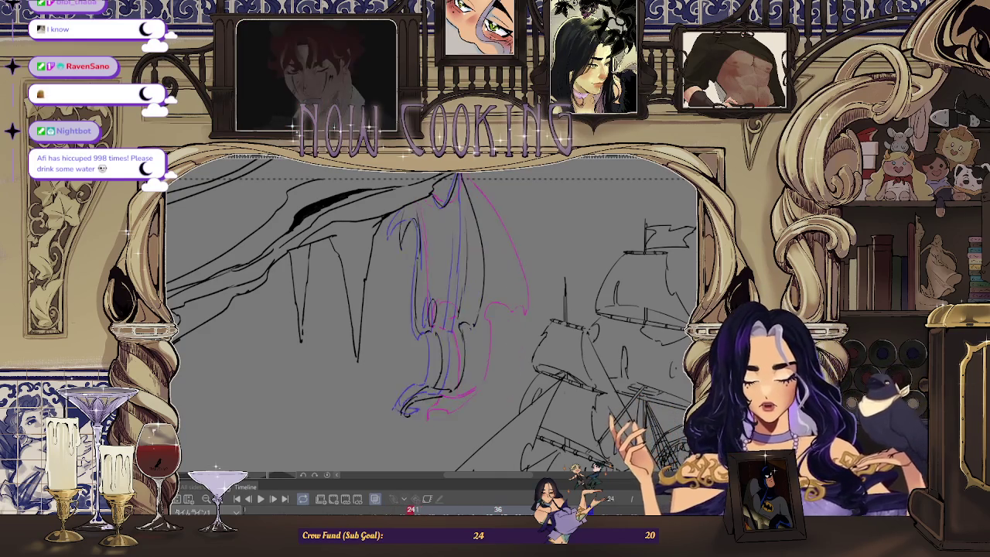
pyautogui.press('Left')
pyautogui.press('Left')
pyautogui.press('Left')
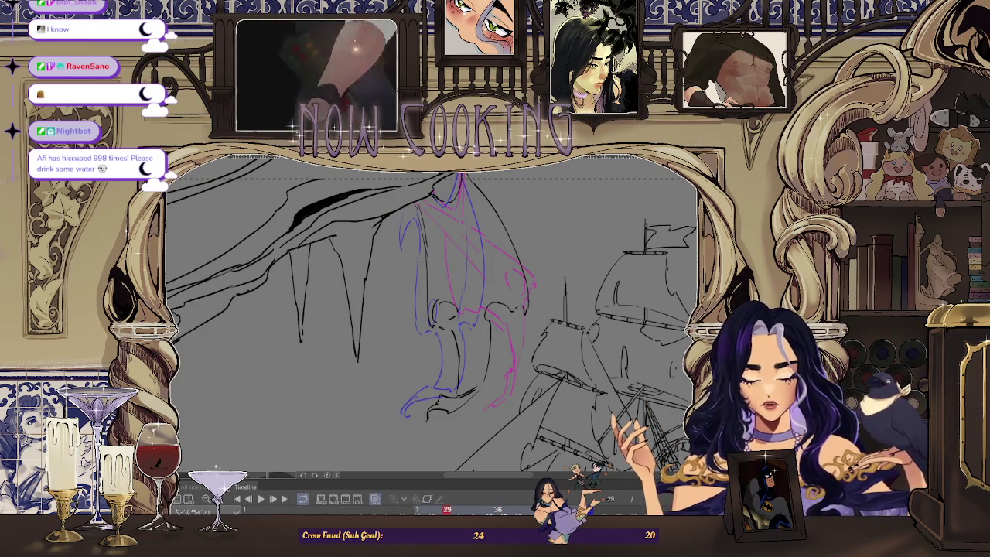
# Move to frame 29 and clear its figure lines for redrawing
pyautogui.press('Right')
pyautogui.click(334, 499)
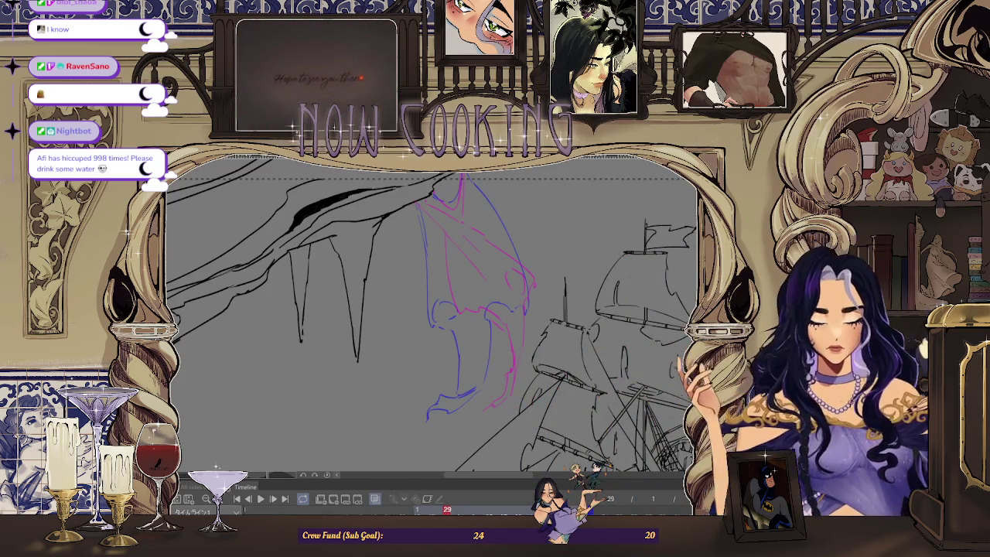
pyautogui.scroll(2, 567, 261)
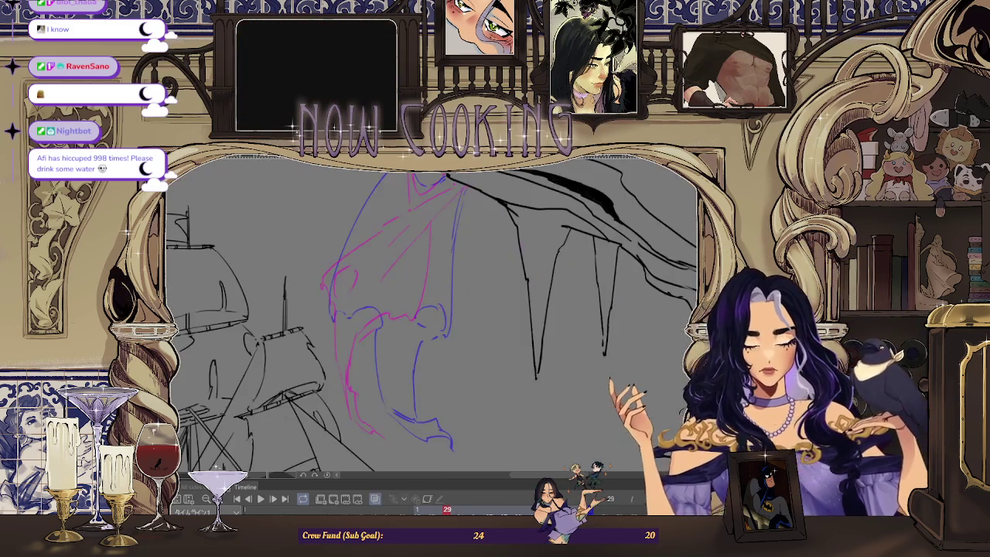
# Mirror the canvas and draw an outline stroke of the figure on frame 29
pyautogui.press('h')
pyautogui.scroll(-1, 448, 281)
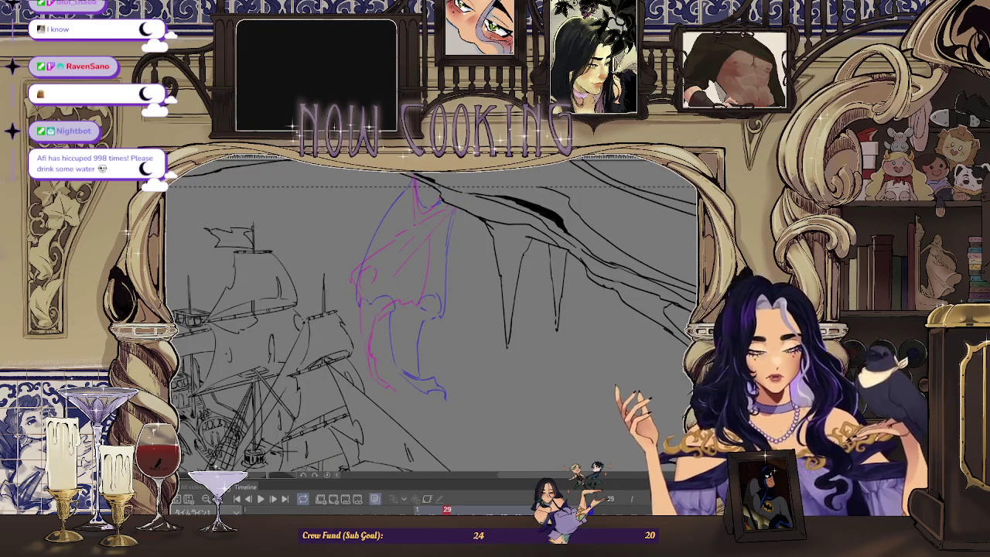
pyautogui.moveTo(424, 233); pyautogui.dragTo(402, 268)
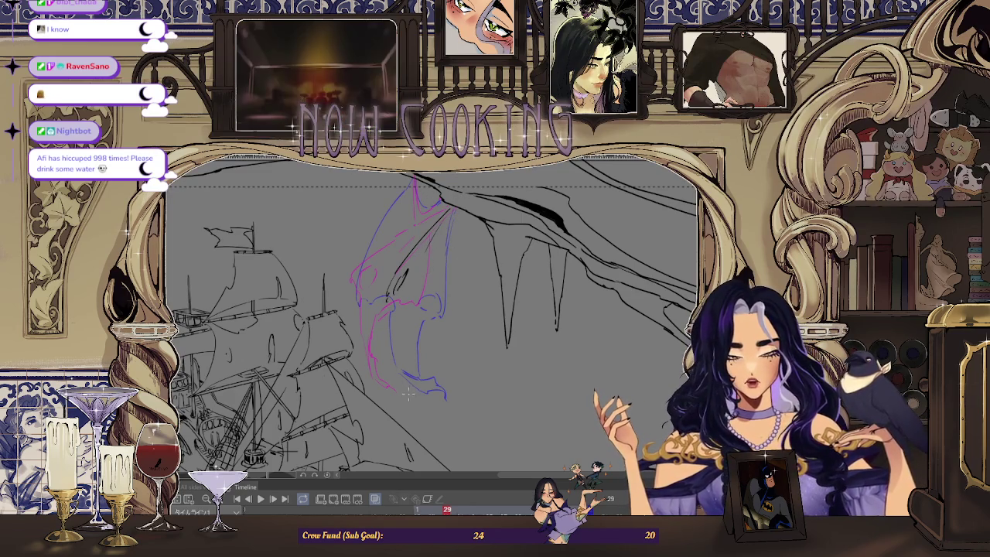
pyautogui.scroll(2, 381, 307)
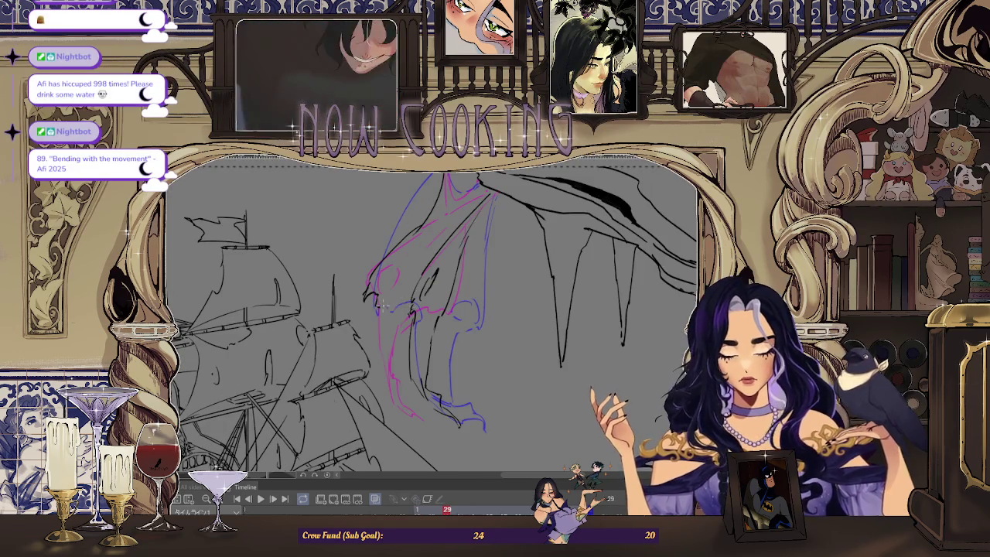
pyautogui.scroll(2, 400, 241)
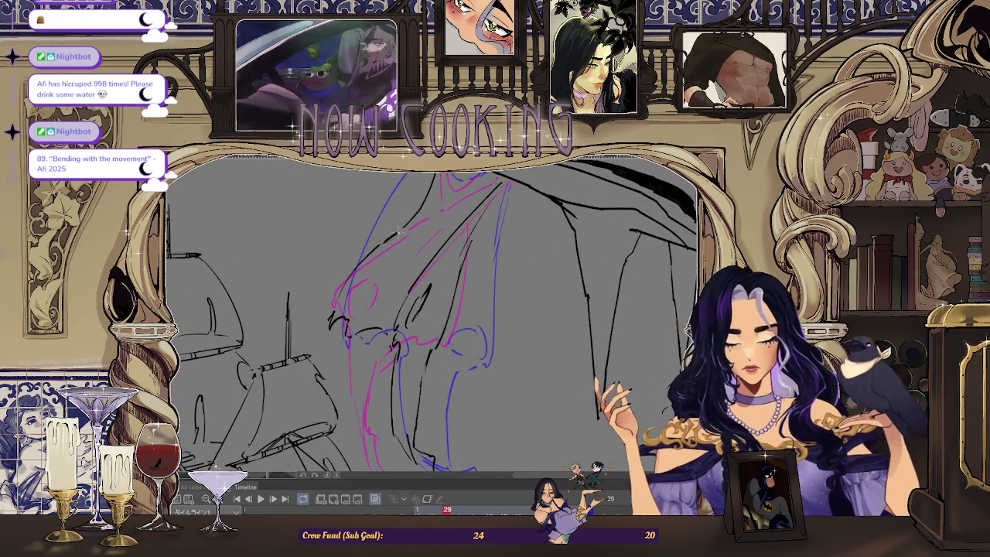
pyautogui.scroll(2, 404, 227)
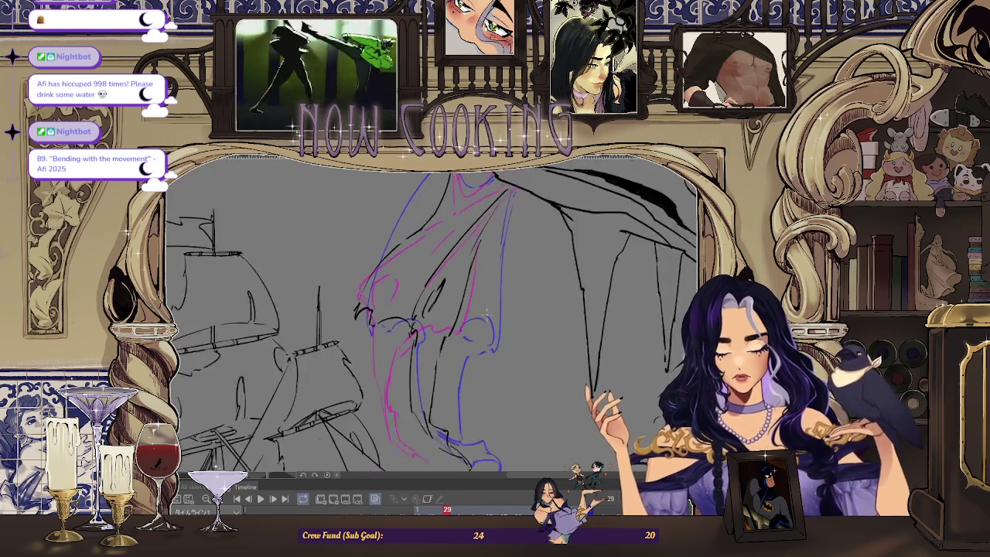
pyautogui.scroll(1, 412, 342)
pyautogui.scroll(1, 412, 343)
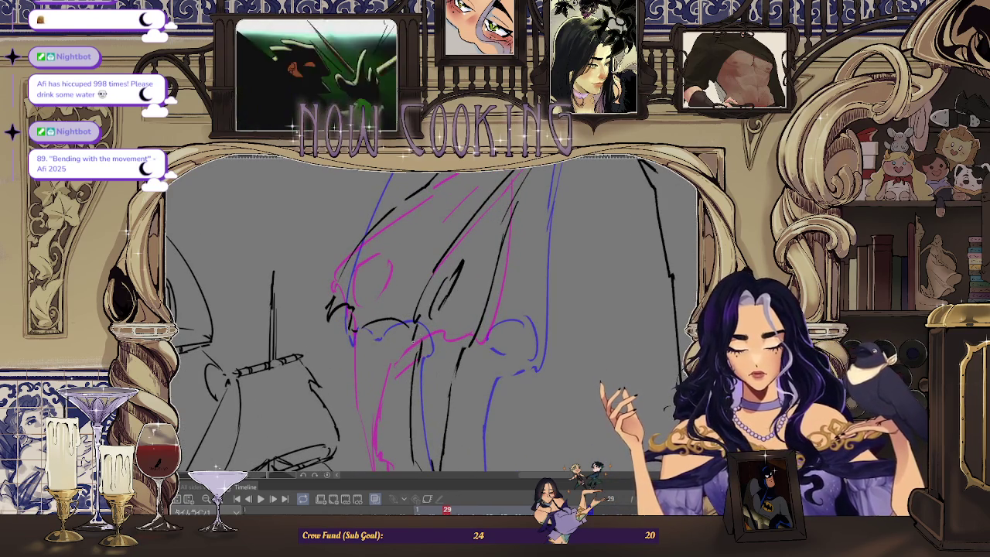
pyautogui.scroll(-3, 419, 341)
pyautogui.scroll(1, 464, 345)
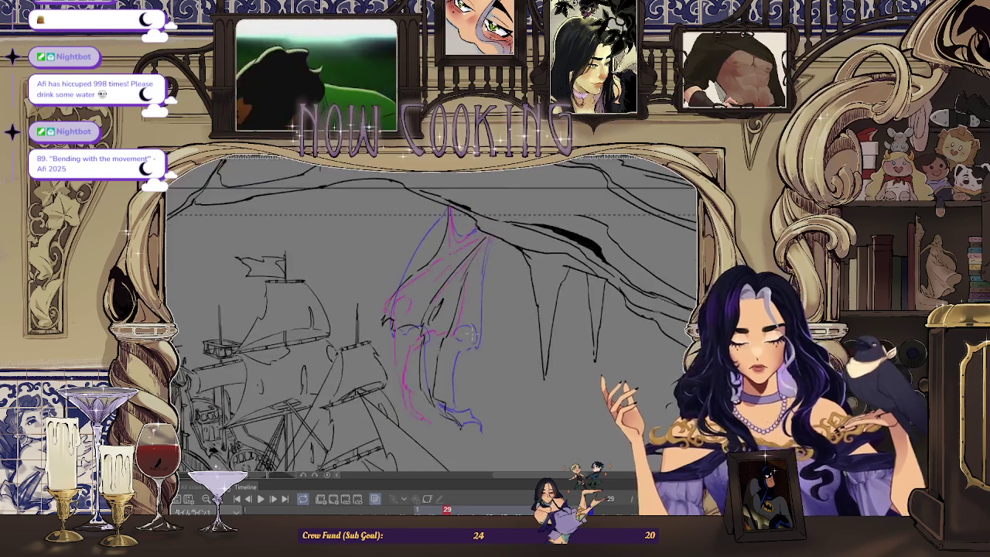
pyautogui.scroll(1, 470, 347)
pyautogui.scroll(1, 470, 346)
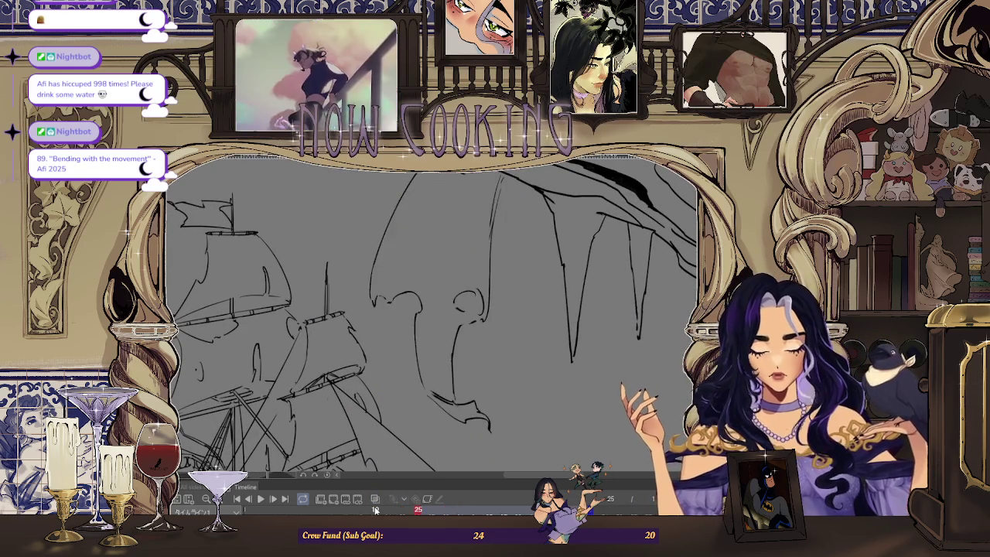
pyautogui.scroll(1, 418, 382)
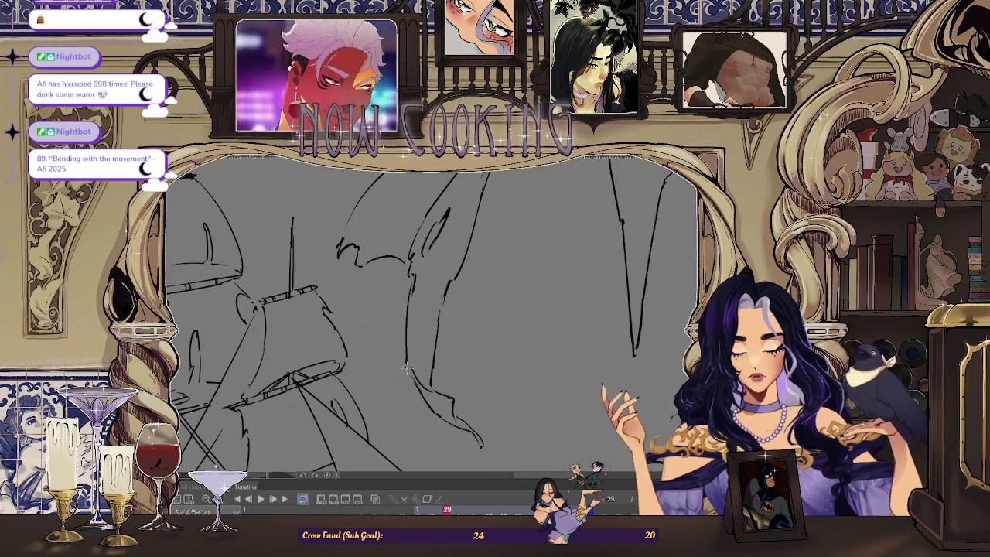
# Erase a stray stroke on the figure, turn onion skin back on, and add a short stroke
pyautogui.hotkey('ctrl', 'Tab')
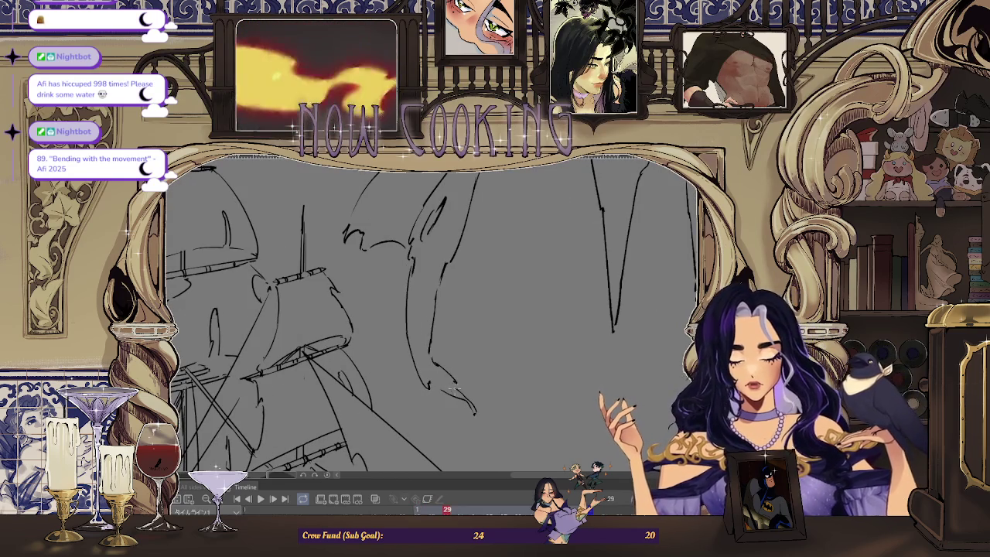
pyautogui.moveTo(427, 382); pyautogui.dragTo(455, 391)
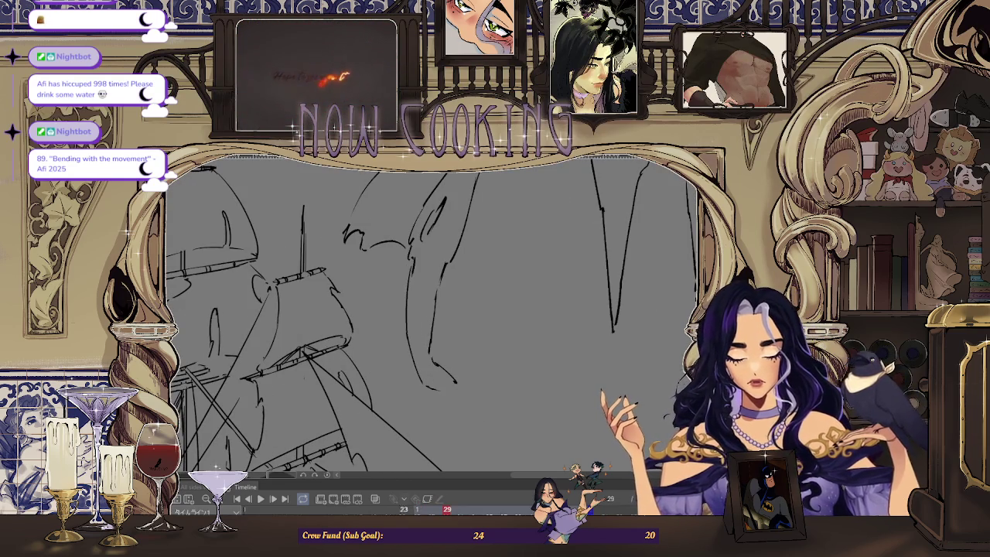
pyautogui.click(374, 498)
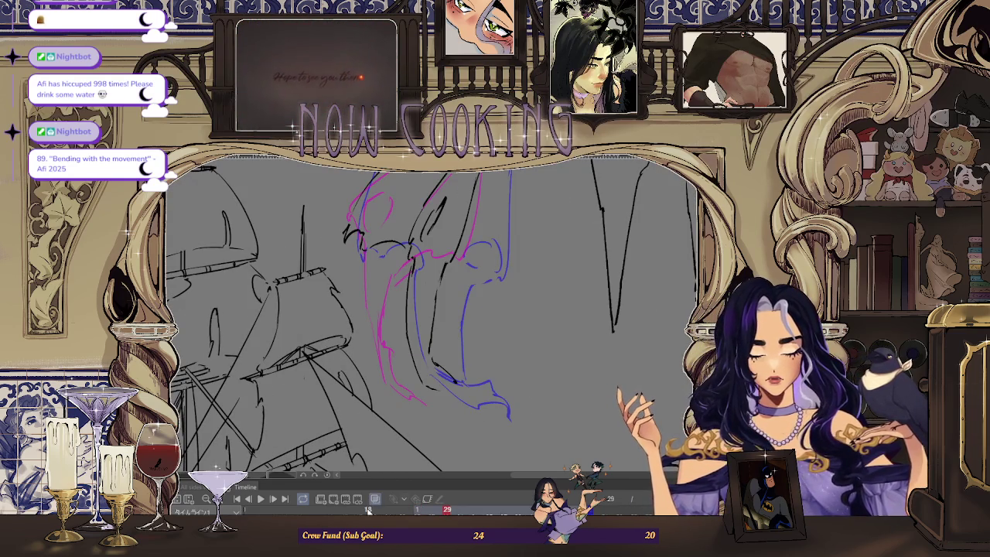
pyautogui.moveTo(424, 392)
pyautogui.mouseDown()
pyautogui.moveTo(448, 402)
pyautogui.moveTo(443, 365)
pyautogui.mouseUp()
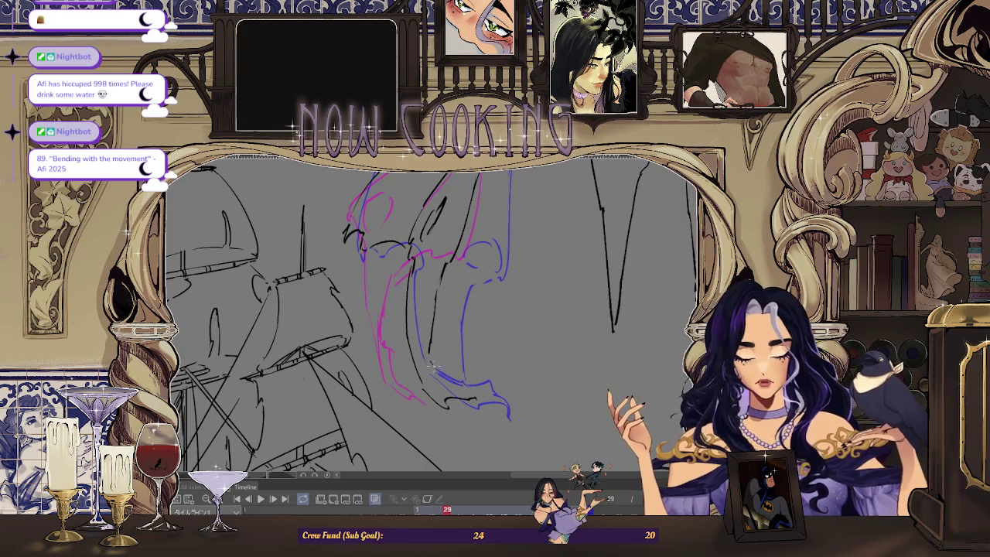
# Flip between frames 29 and 35 to compare, ending on frame 35
pyautogui.press('Right')
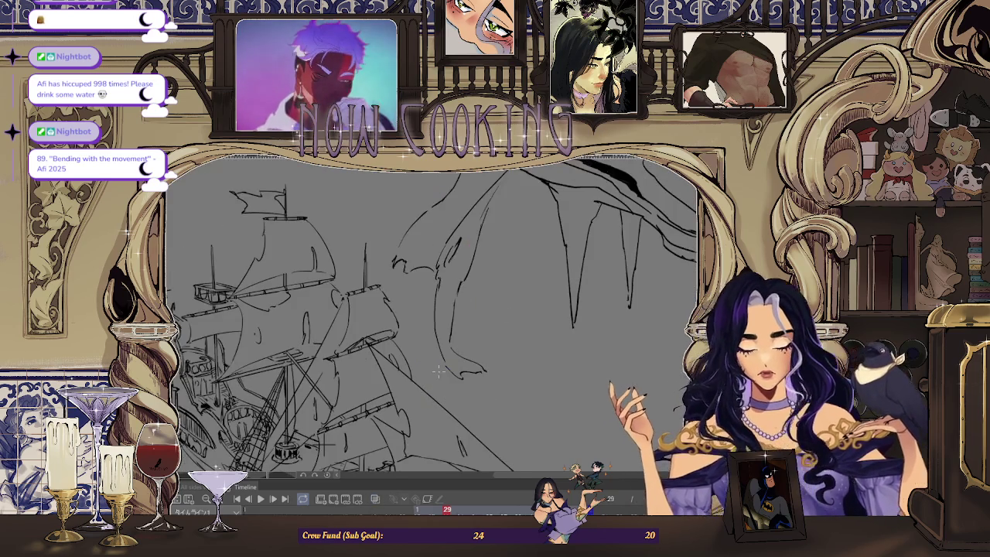
pyautogui.press('Right')
pyautogui.press('Right')
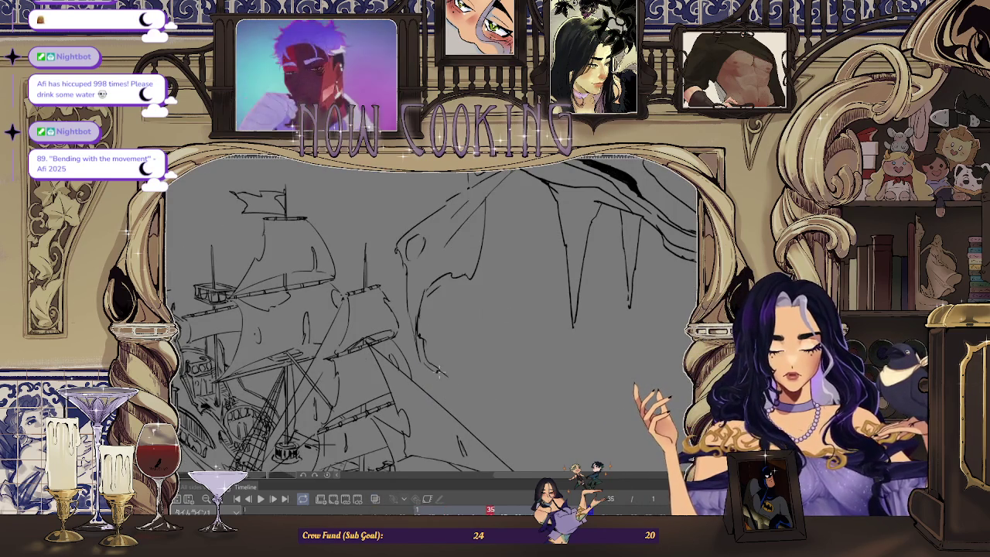
pyautogui.press('Left')
pyautogui.press('Left')
pyautogui.press('Left')
pyautogui.press('Left')
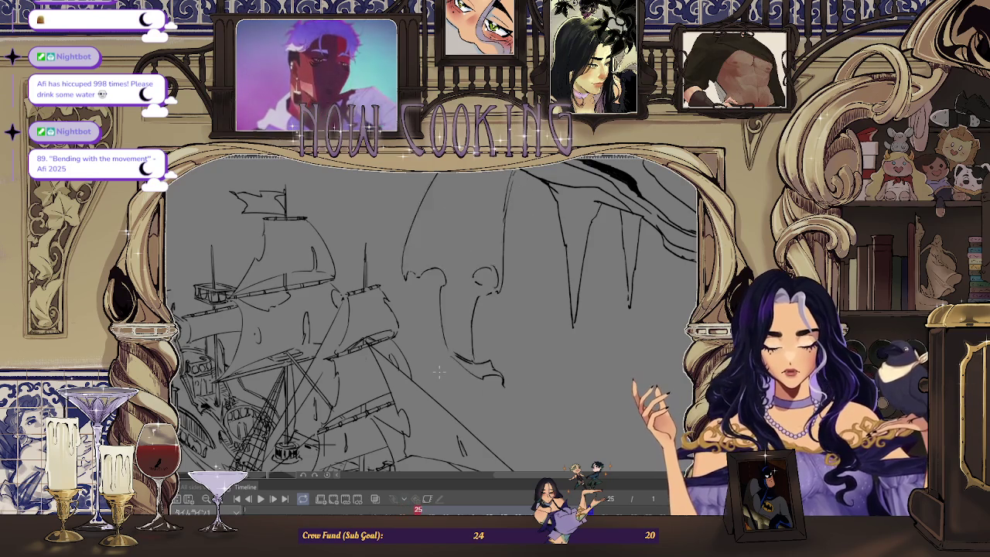
pyautogui.press('Left')
pyautogui.press('Right')
pyautogui.press('Right')
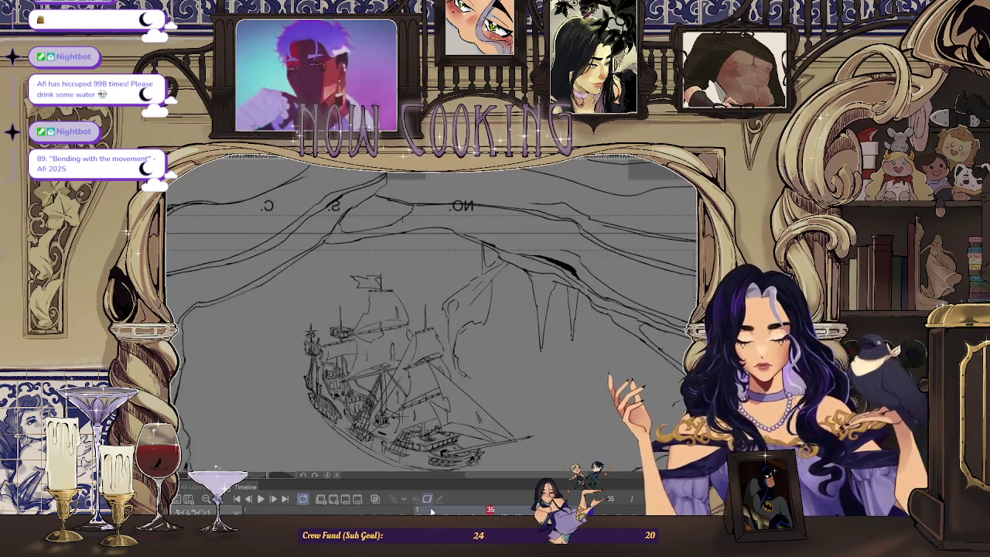
# Preview the animation, turn on onion skin, and draw a dark line along the wing top
pyautogui.click(260, 499)
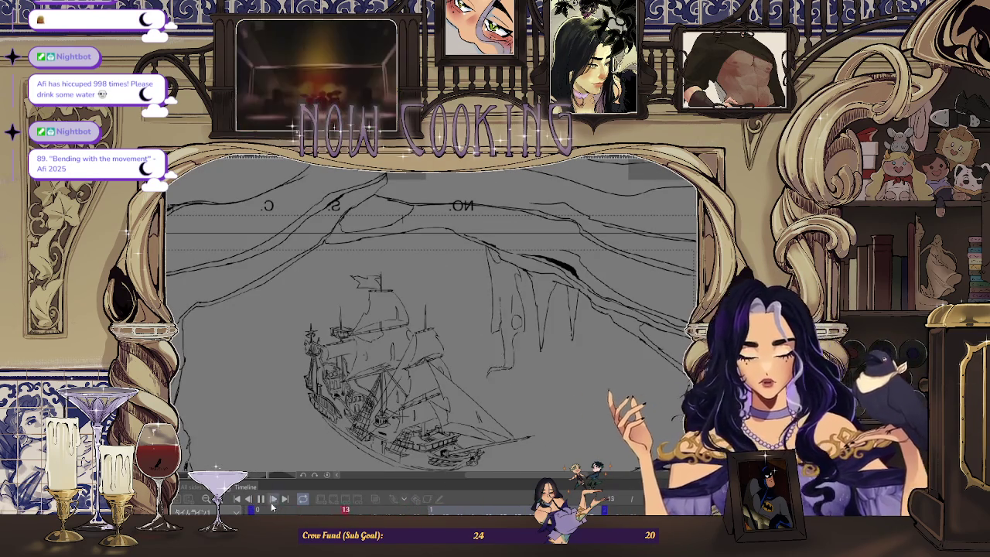
pyautogui.press('space')
pyautogui.press('space')
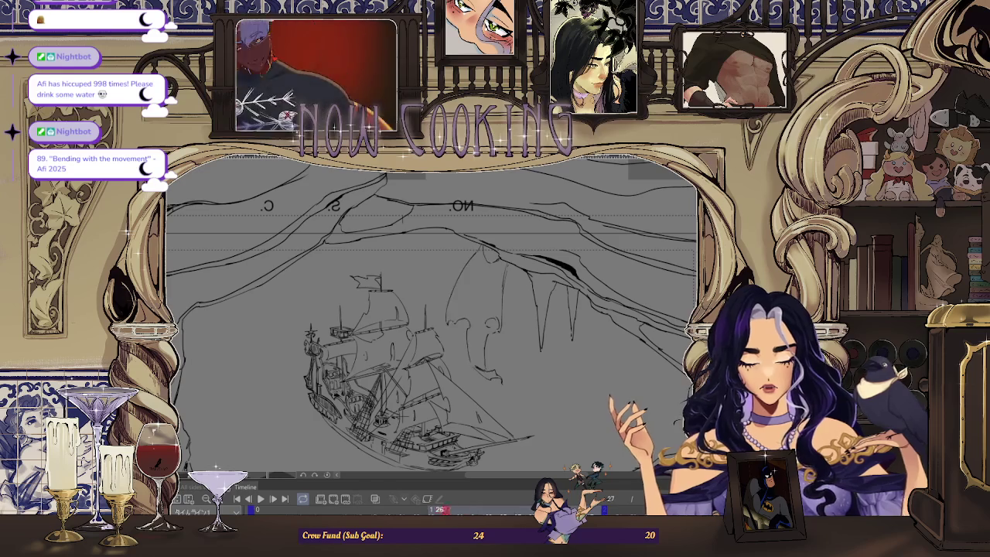
pyautogui.click(378, 502)
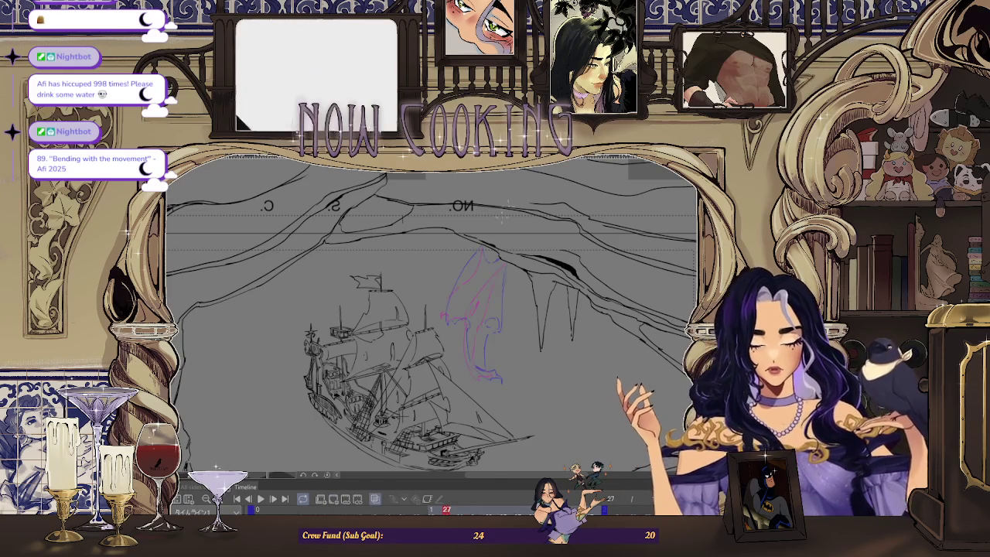
pyautogui.scroll(3, 513, 203)
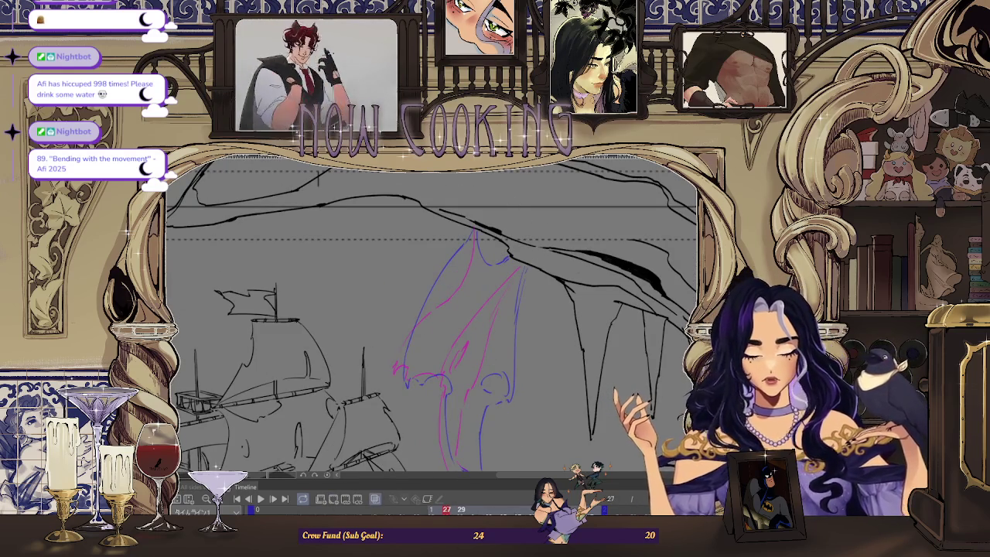
pyautogui.scroll(2, 473, 209)
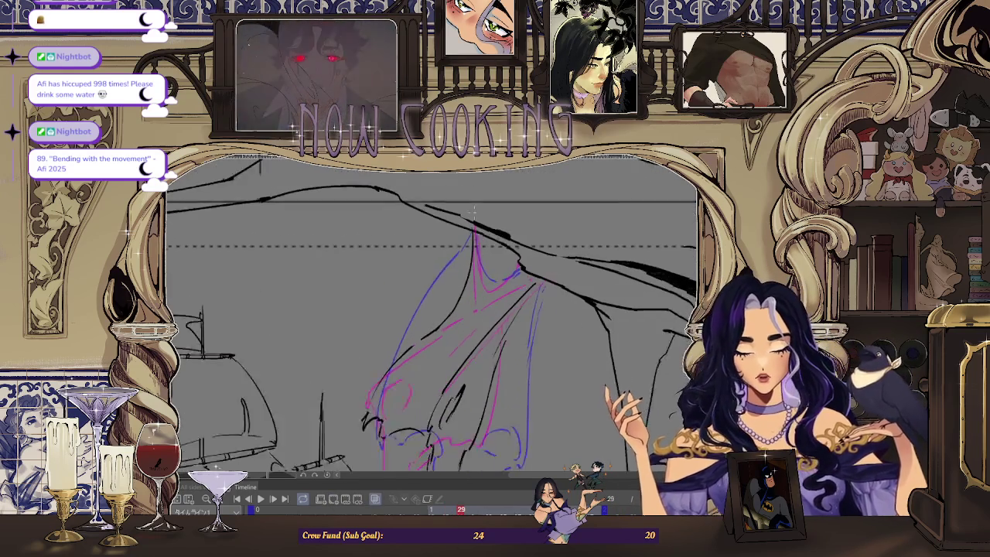
pyautogui.scroll(1, 473, 209)
pyautogui.scroll(1, 473, 209)
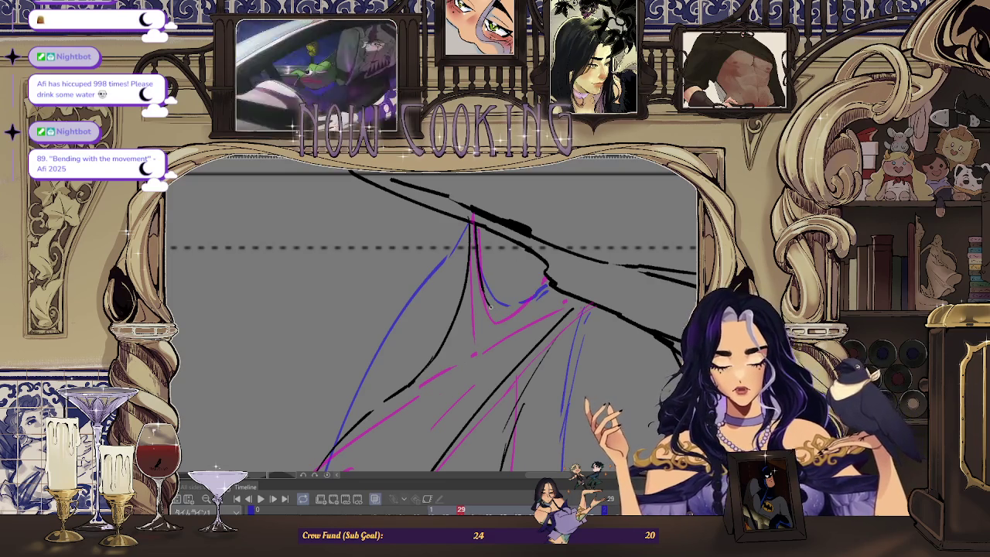
pyautogui.moveTo(499, 312); pyautogui.dragTo(541, 297)
# Step back to frame 27 and toggle the onion-skin overlay to check the wing
pyautogui.scroll(-2, 538, 292)
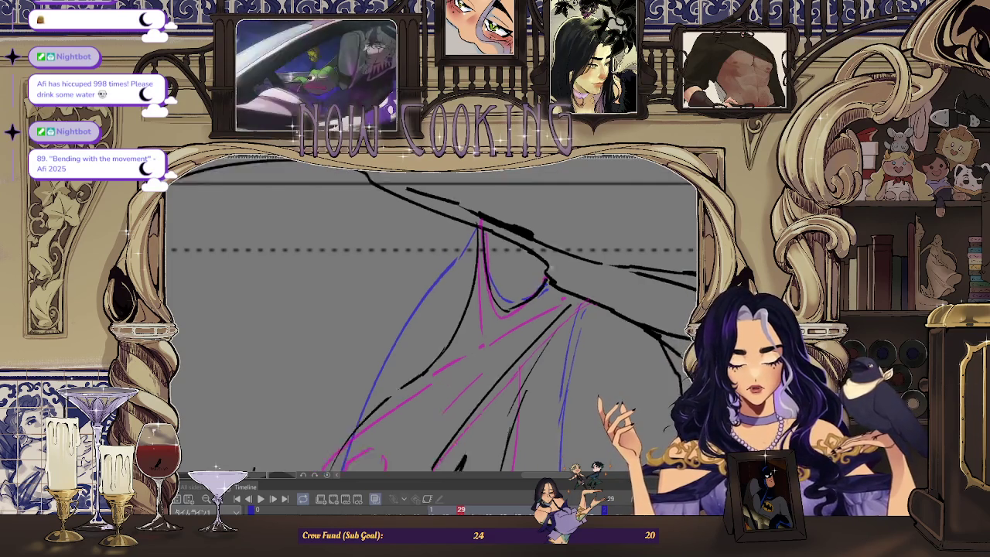
pyautogui.scroll(-2, 533, 297)
pyautogui.scroll(-2, 528, 300)
pyautogui.press('Left')
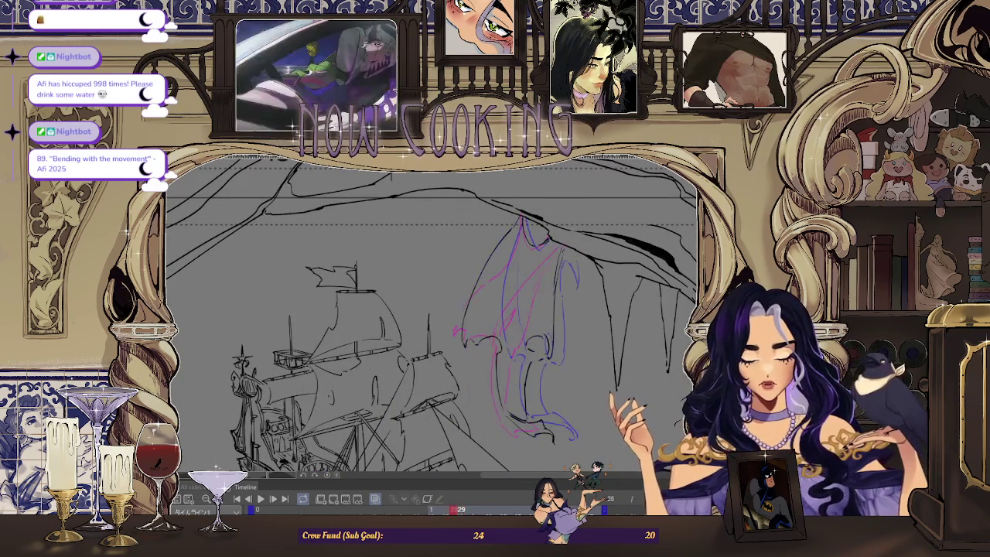
pyautogui.press('Left')
pyautogui.press('Left')
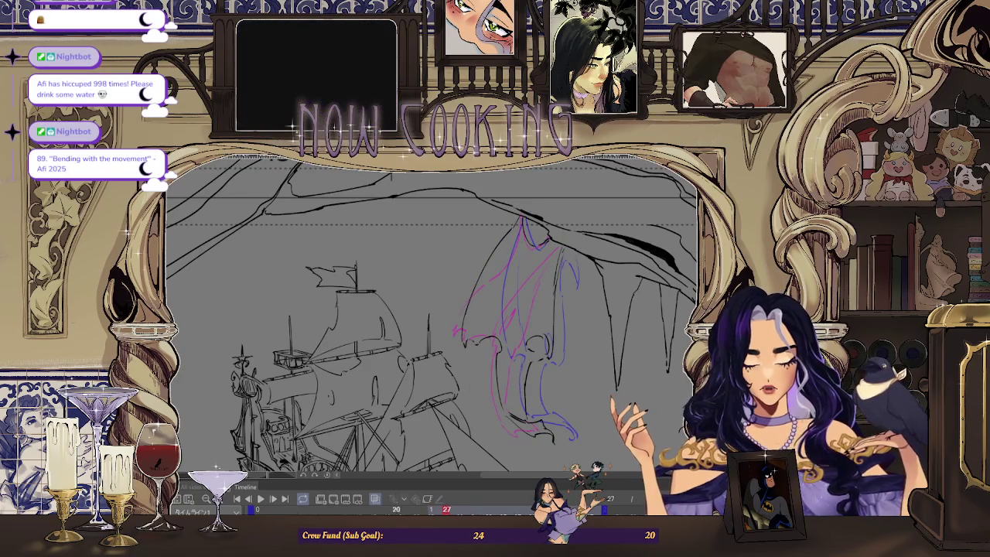
pyautogui.click(334, 500)
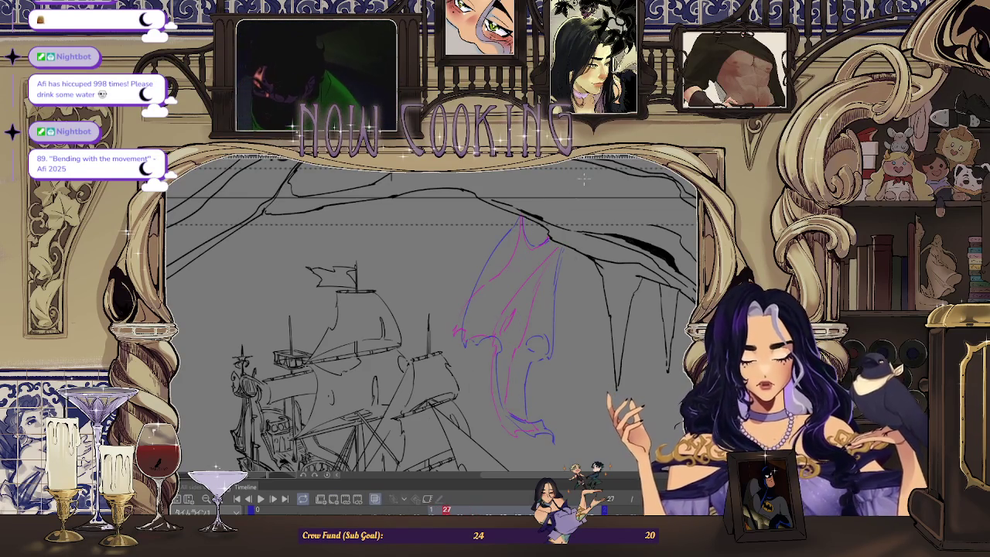
pyautogui.scroll(2, 532, 230)
pyautogui.scroll(2, 503, 232)
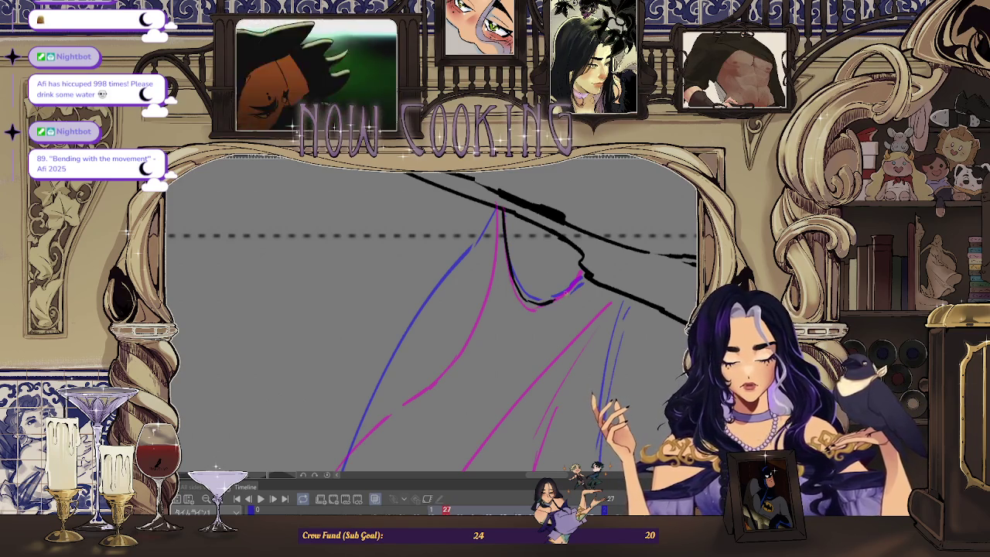
pyautogui.scroll(-3, 581, 274)
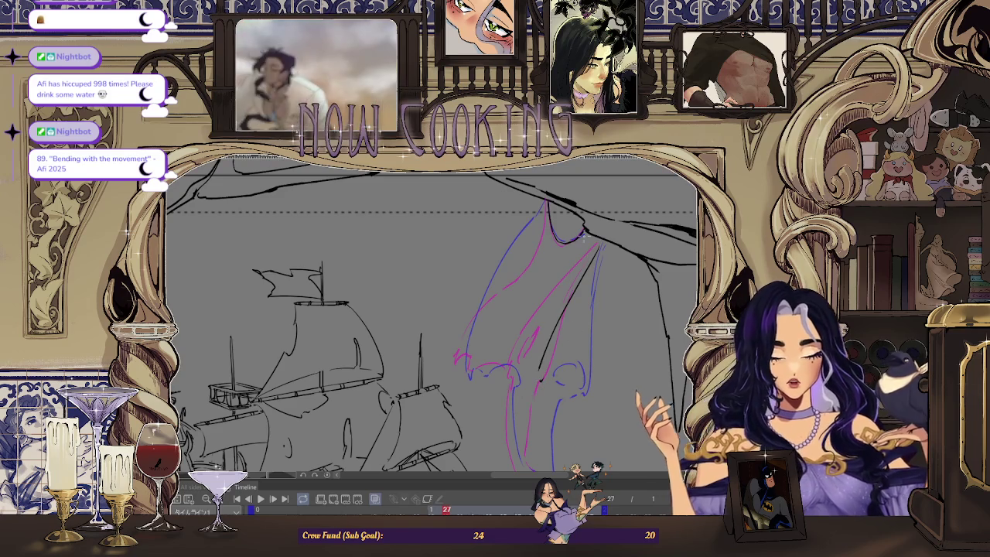
pyautogui.scroll(1, 583, 235)
# Flip back and forth between frames 25 and 27 to compare the wing poses
pyautogui.press('Left')
pyautogui.press('Left')
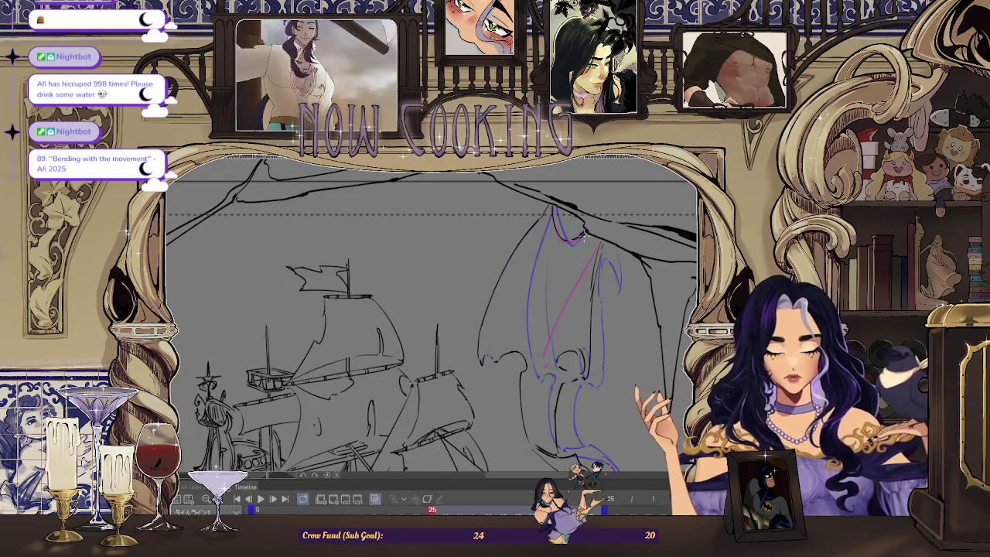
pyautogui.press('Right')
pyautogui.press('Right')
pyautogui.press('Left')
pyautogui.press('Left')
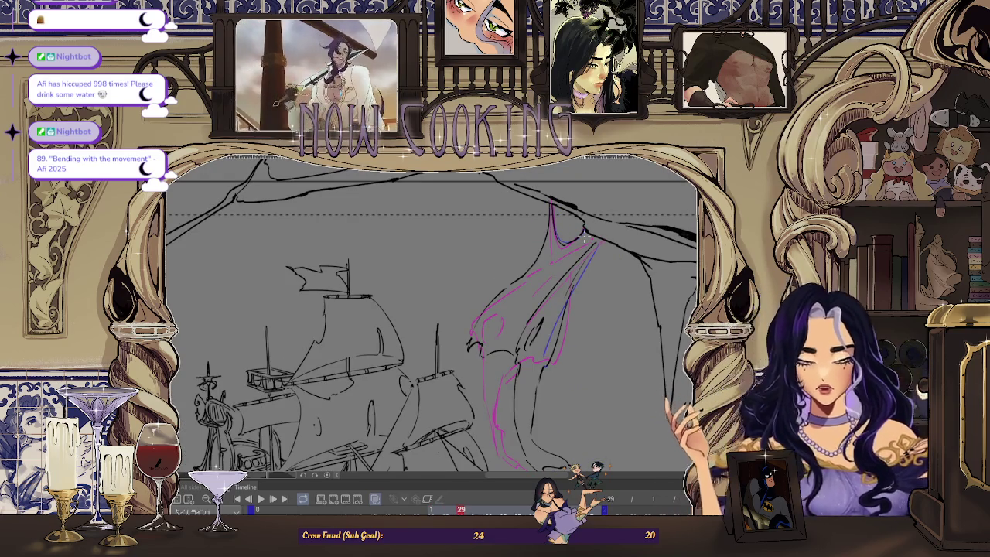
pyautogui.press('Right')
pyautogui.press('Right')
pyautogui.press('Left')
pyautogui.press('Left')
pyautogui.press('Right')
pyautogui.press('Right')
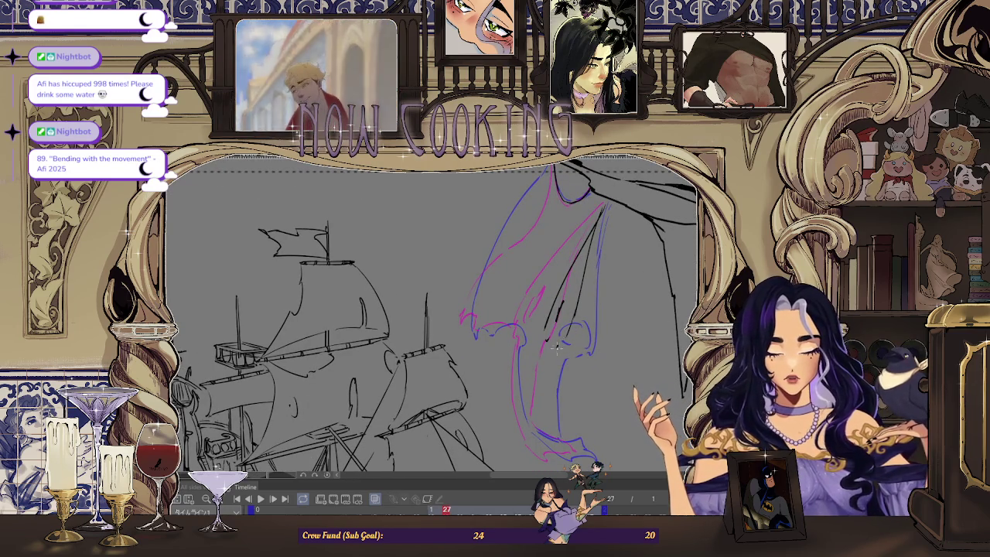
# Mirror the canvas view and draw a short dark line on the figure's lower part
pyautogui.press('h')
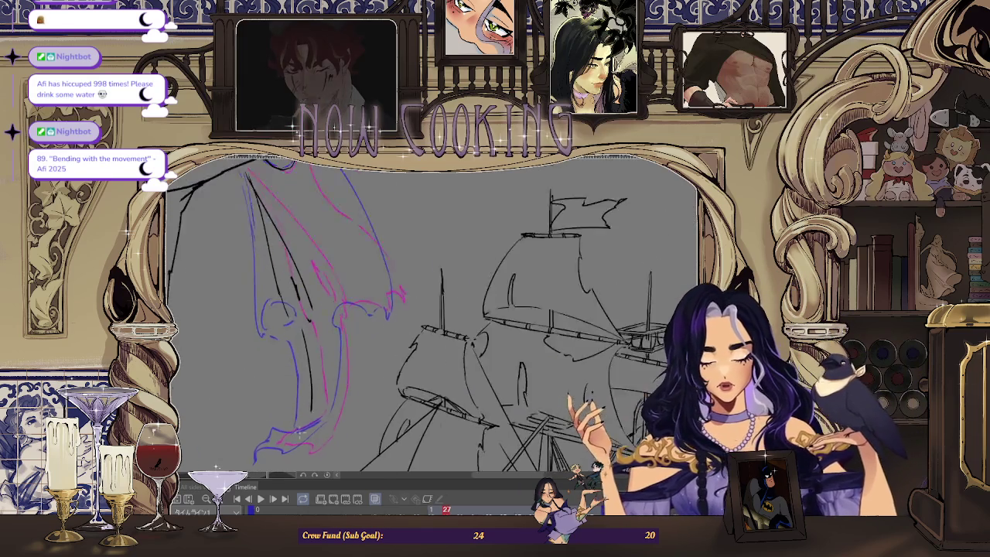
pyautogui.scroll(2, 433, 317)
pyautogui.scroll(2, 433, 317)
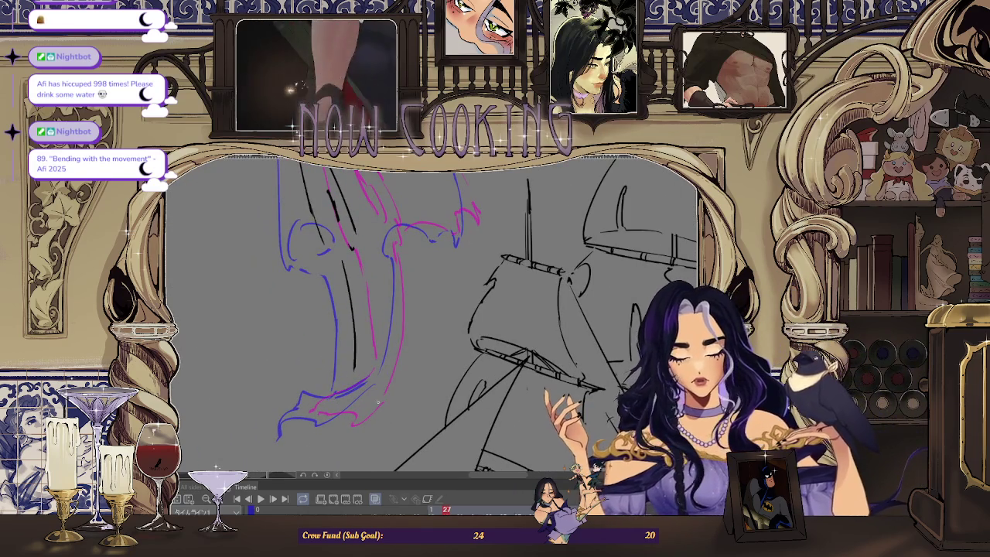
pyautogui.moveTo(379, 396); pyautogui.dragTo(331, 415)
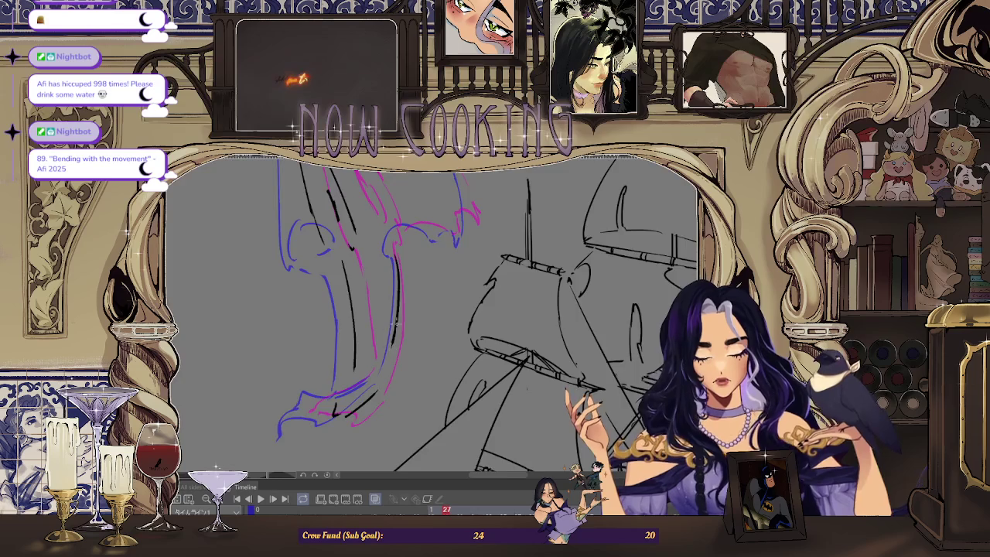
pyautogui.scroll(1, 396, 317)
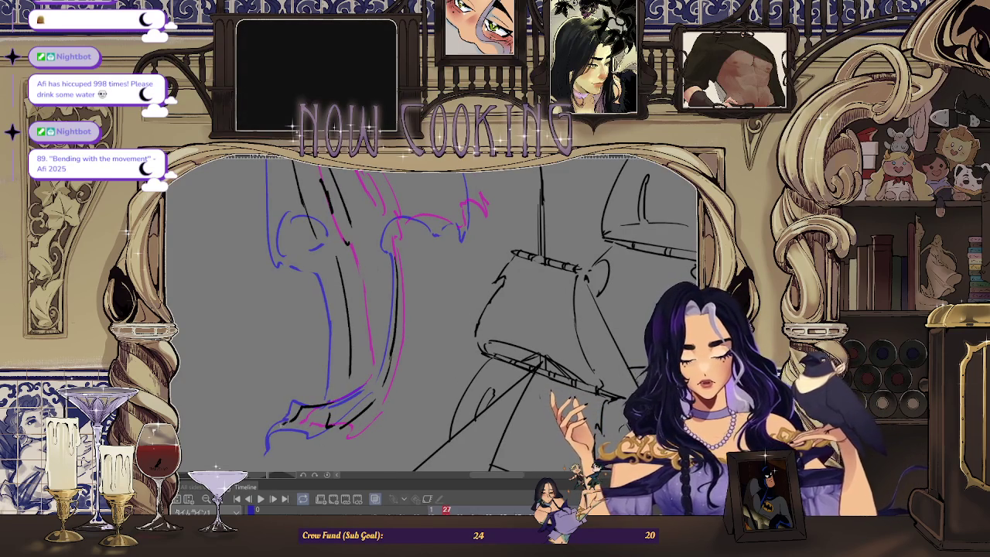
# Compare frames 23 through 29, then add a short stroke along the figure's lower curve
pyautogui.press('Left')
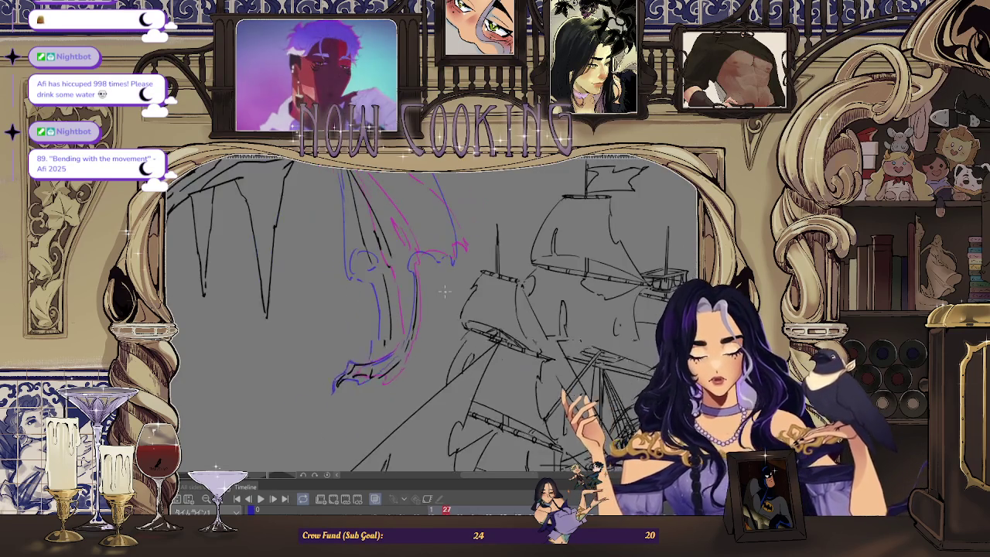
pyautogui.press('Left')
pyautogui.press('Right')
pyautogui.press('Right')
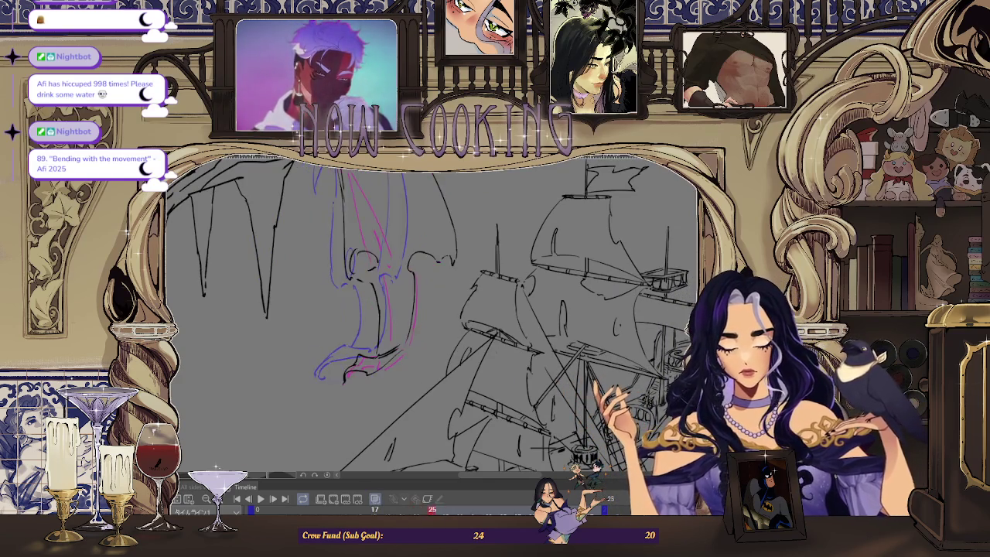
pyautogui.press('Right')
pyautogui.press('Right')
pyautogui.press('Right')
pyautogui.press('Right')
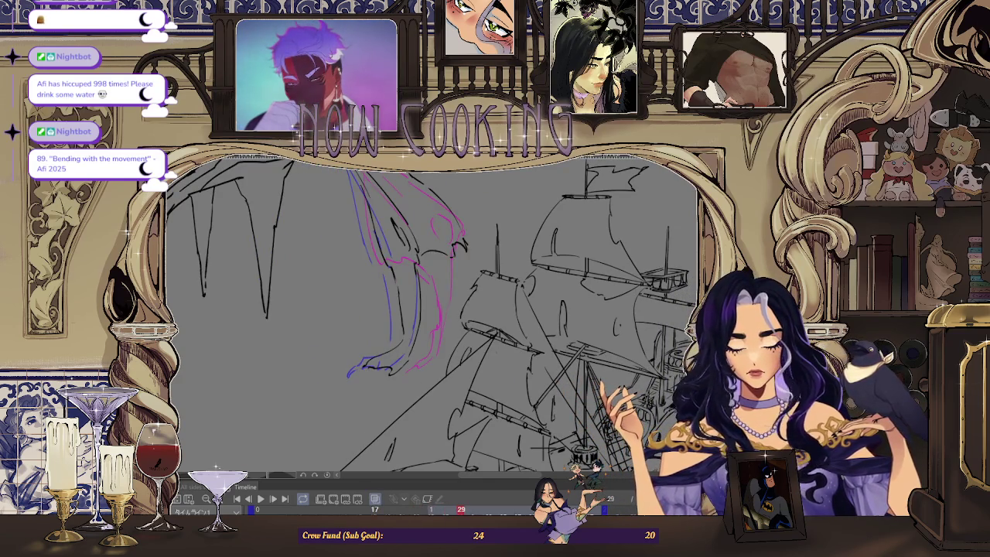
pyautogui.press('Left')
pyautogui.press('Left')
pyautogui.press('Right')
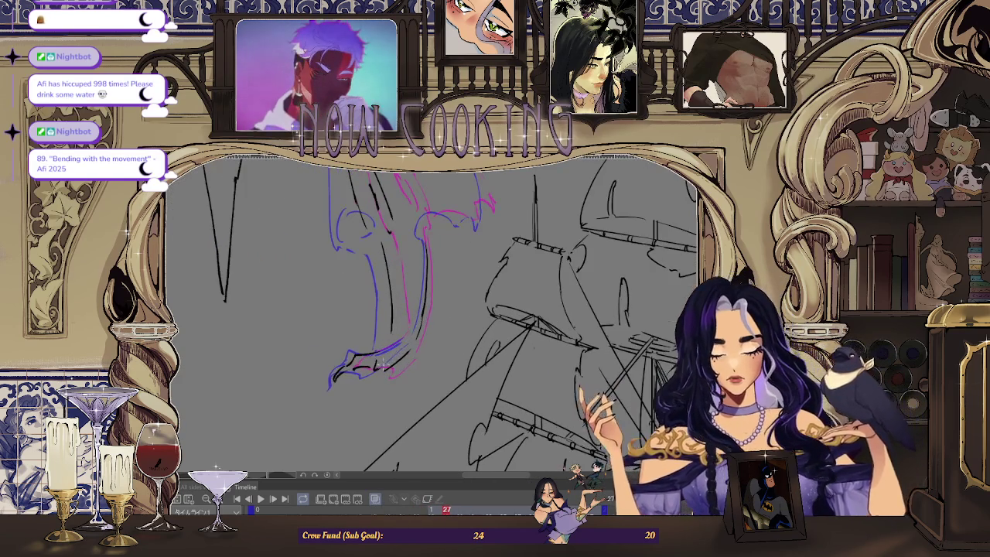
pyautogui.moveTo(391, 356); pyautogui.dragTo(416, 341)
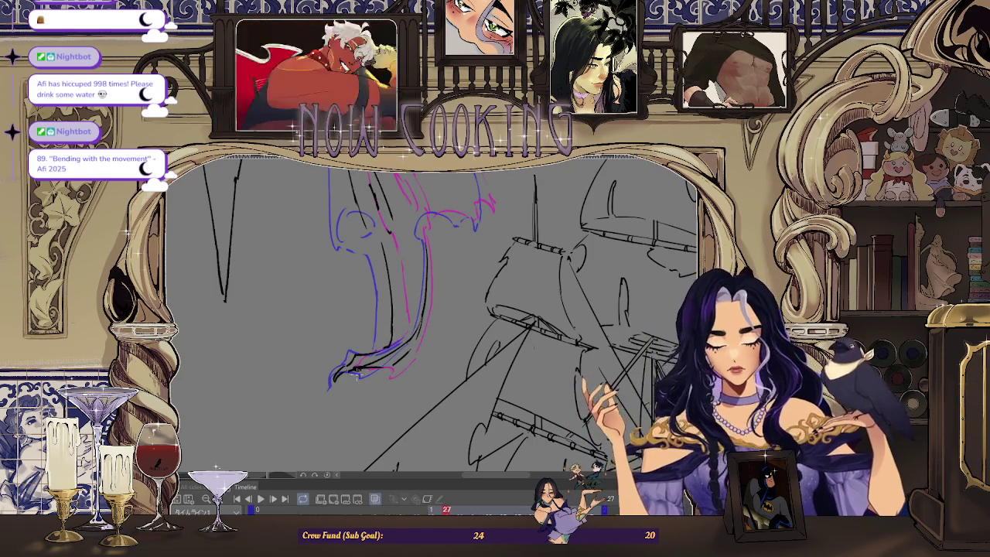
# Play the animation to check the motion, stop on frame 27, and unmirror the view
pyautogui.scroll(1, 356, 371)
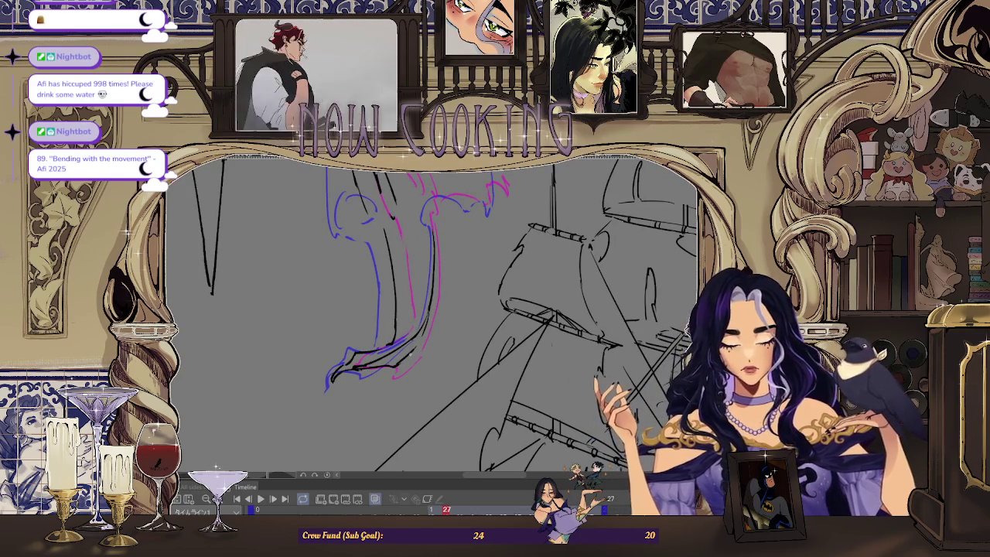
pyautogui.scroll(-3, 378, 374)
pyautogui.press('space')
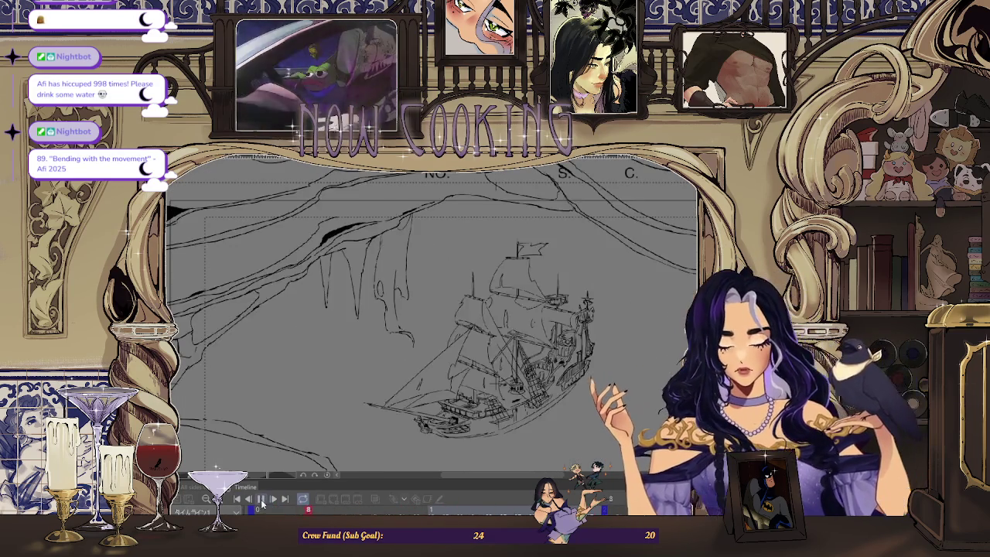
pyautogui.press('space')
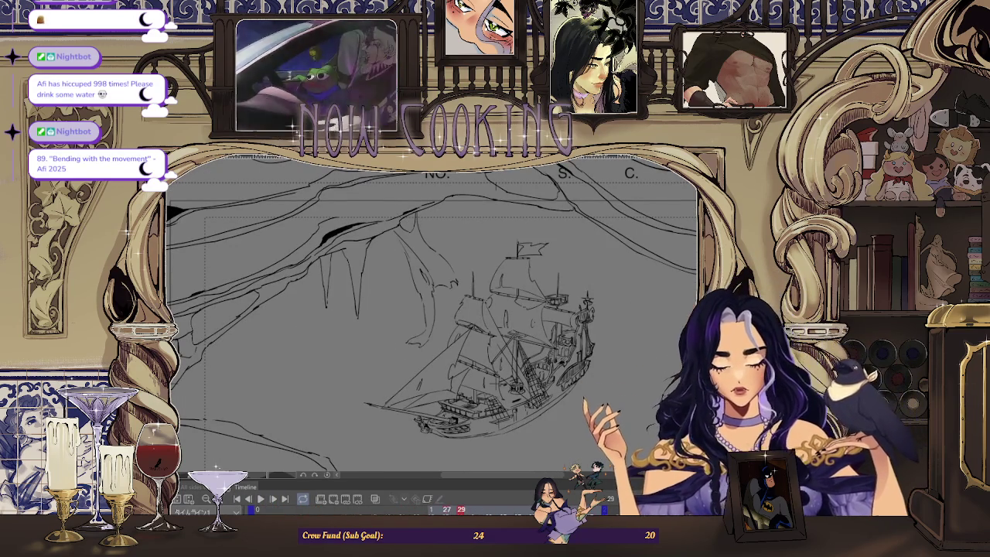
pyautogui.press('Left')
pyautogui.press('Left')
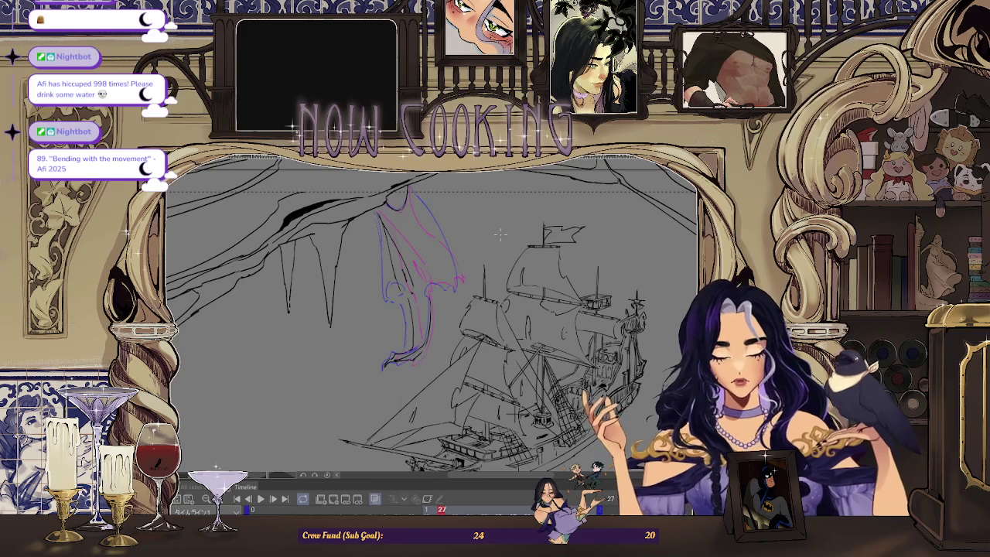
pyautogui.press('m')
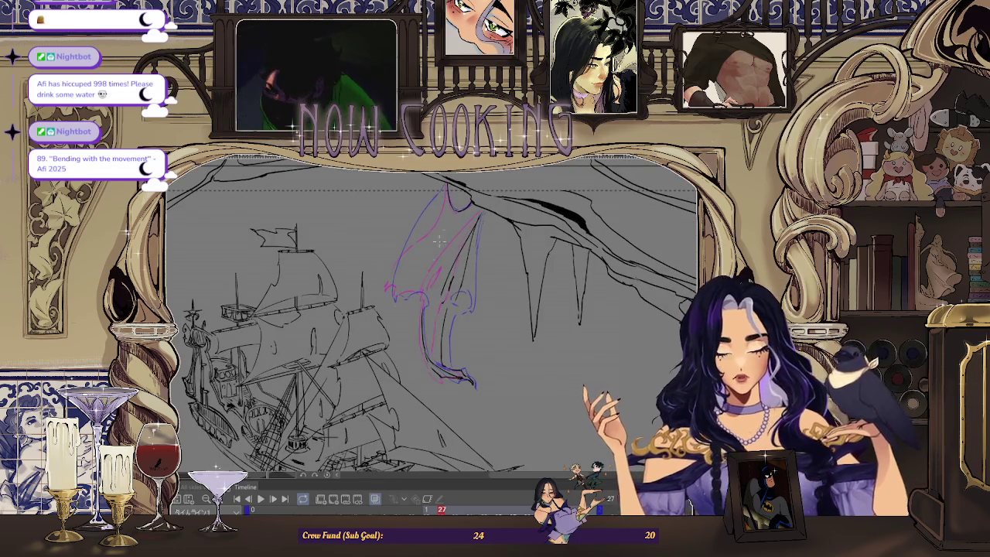
pyautogui.press('Left')
pyautogui.press('Left')
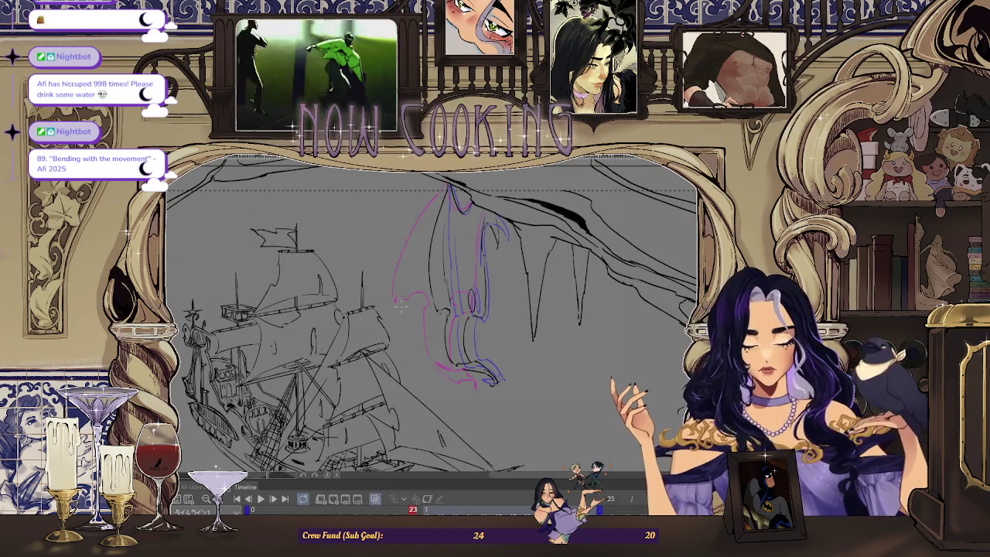
pyautogui.press('Right')
pyautogui.press('Right')
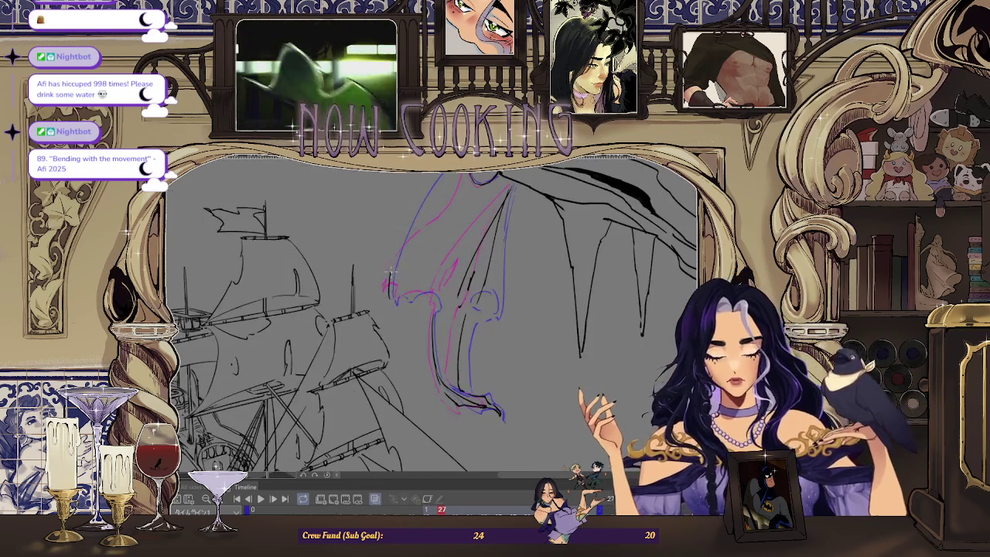
pyautogui.scroll(-1, 414, 254)
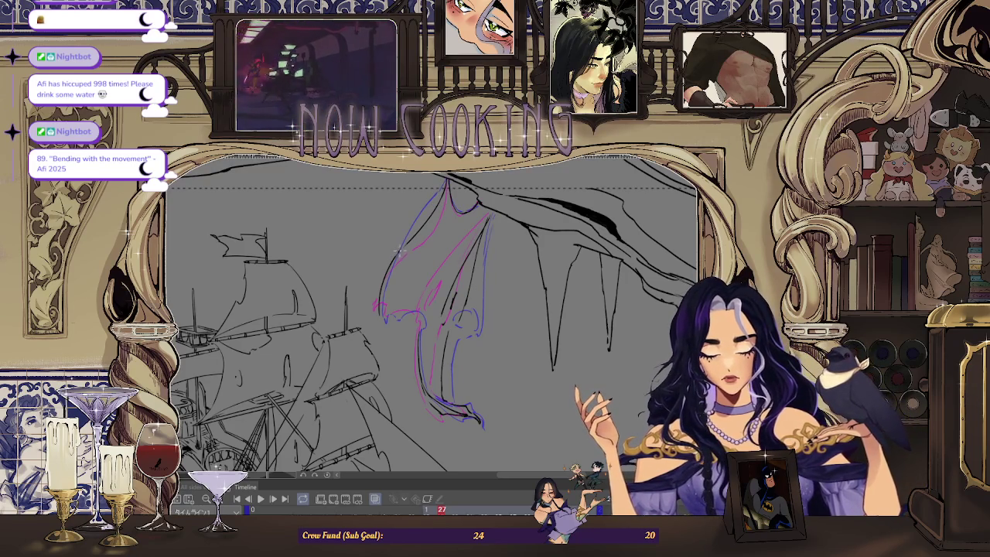
pyautogui.scroll(1, 384, 296)
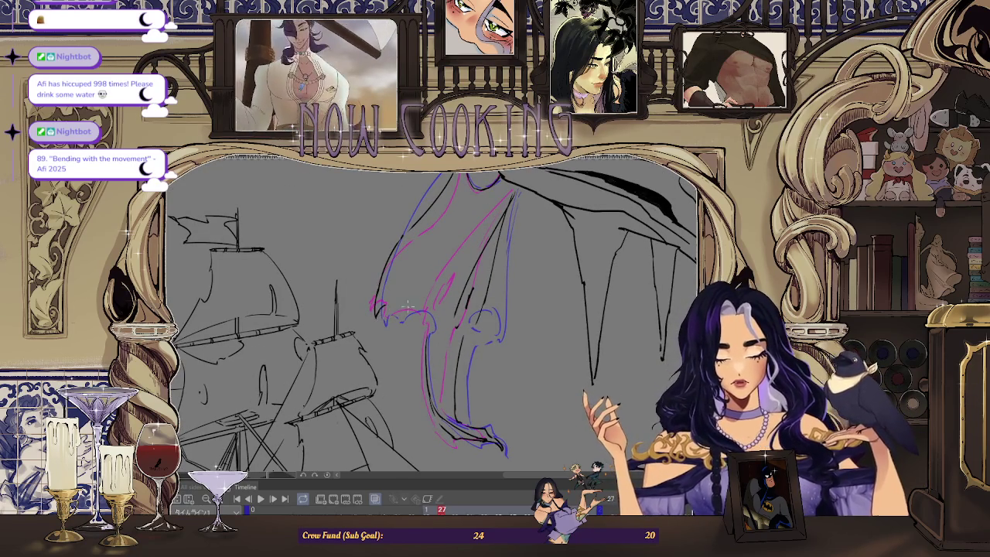
pyautogui.scroll(1, 407, 305)
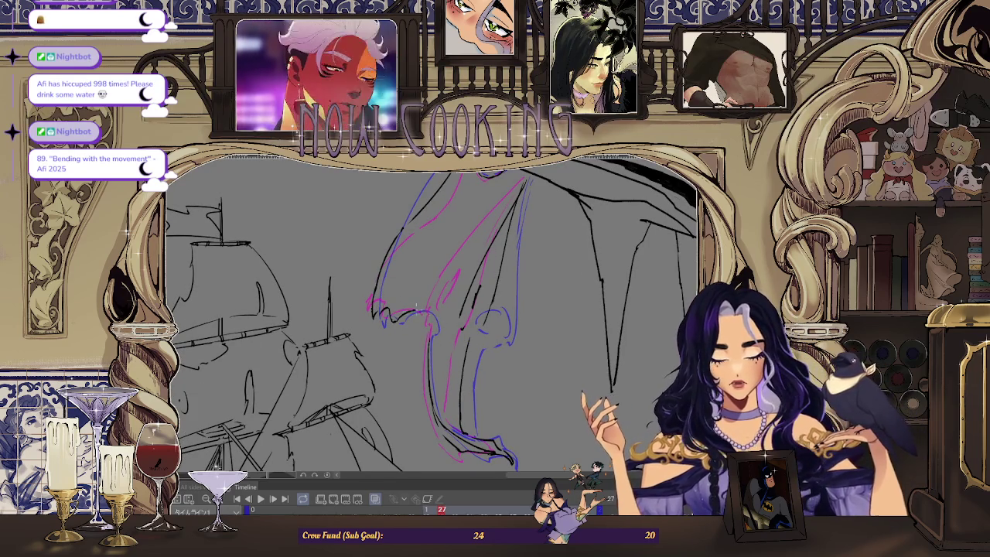
pyautogui.moveTo(447, 297); pyautogui.dragTo(478, 256)
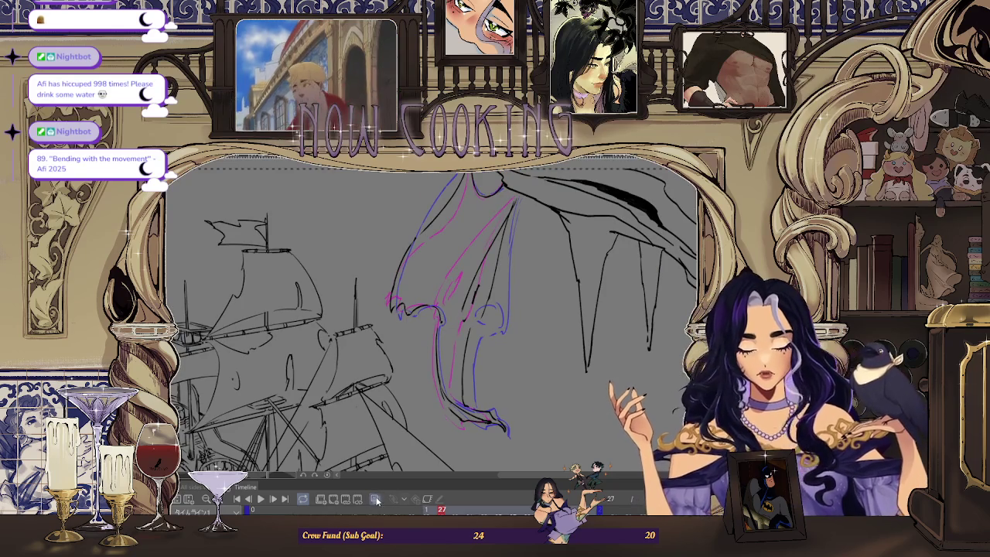
# Flip through frames 23 to 27 to compare the wing poses, then stop playback
pyautogui.press('Left')
pyautogui.press('Left')
pyautogui.press('Left')
pyautogui.press('Left')
pyautogui.press('Right')
pyautogui.press('Right')
pyautogui.press('Right')
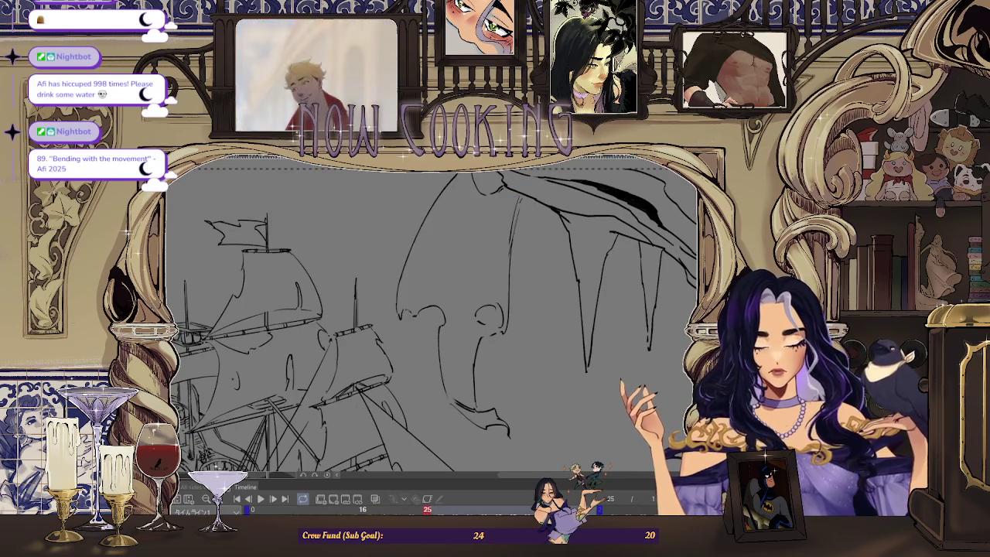
pyautogui.press('Right')
pyautogui.press('Left')
pyautogui.press('Right')
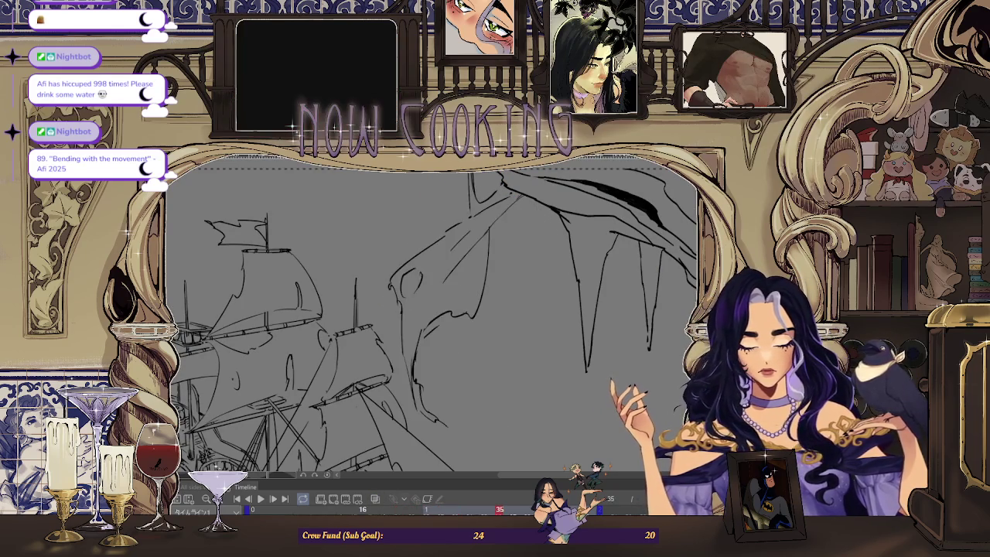
pyautogui.press('Left')
pyautogui.press('Left')
pyautogui.press('Right')
pyautogui.press('Left')
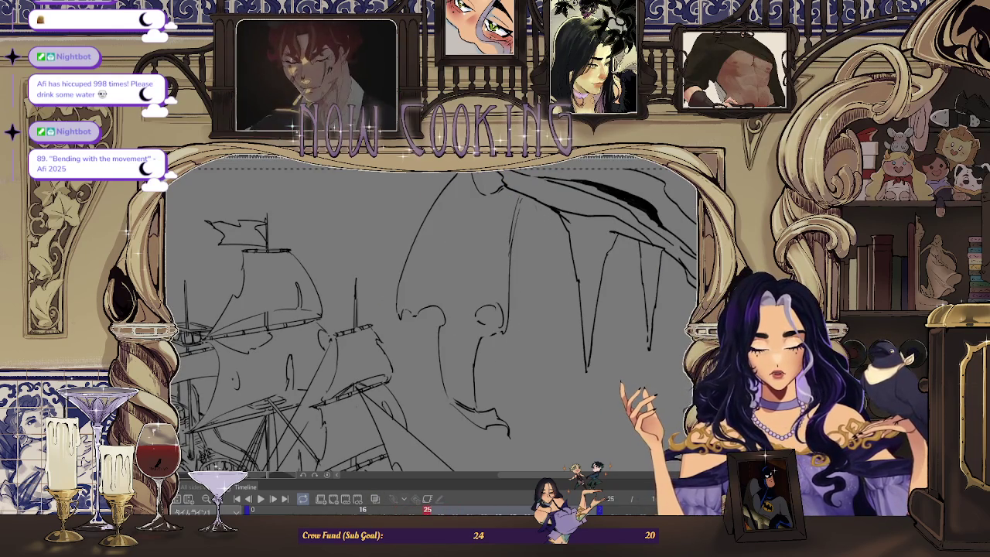
pyautogui.press('Left')
pyautogui.press('Left')
pyautogui.press('Right')
pyautogui.press('Right')
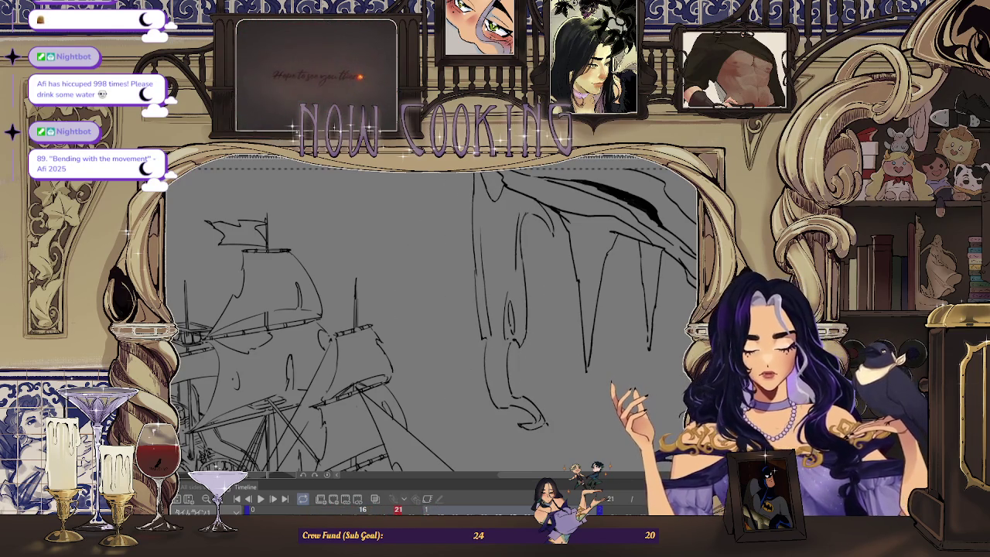
pyautogui.press('space')
# Toggle onion skin off and on, then draw a curved line on the figure on frame 23
pyautogui.scroll(2, 547, 202)
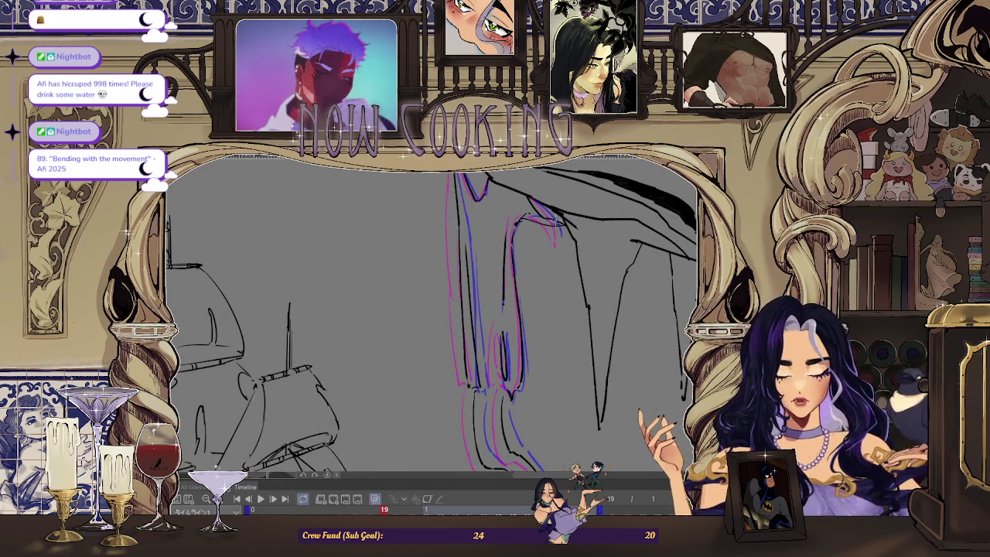
pyautogui.click(376, 499)
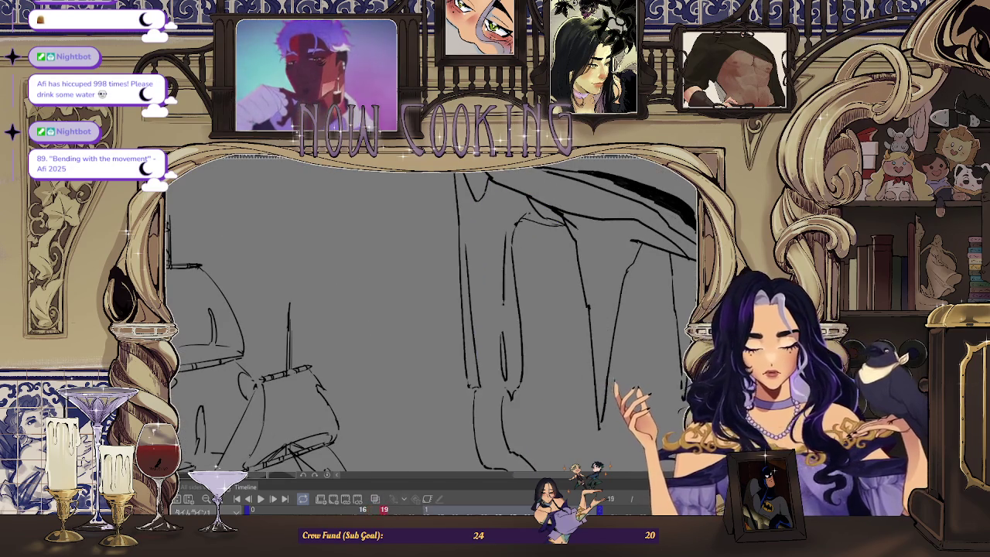
pyautogui.click(376, 500)
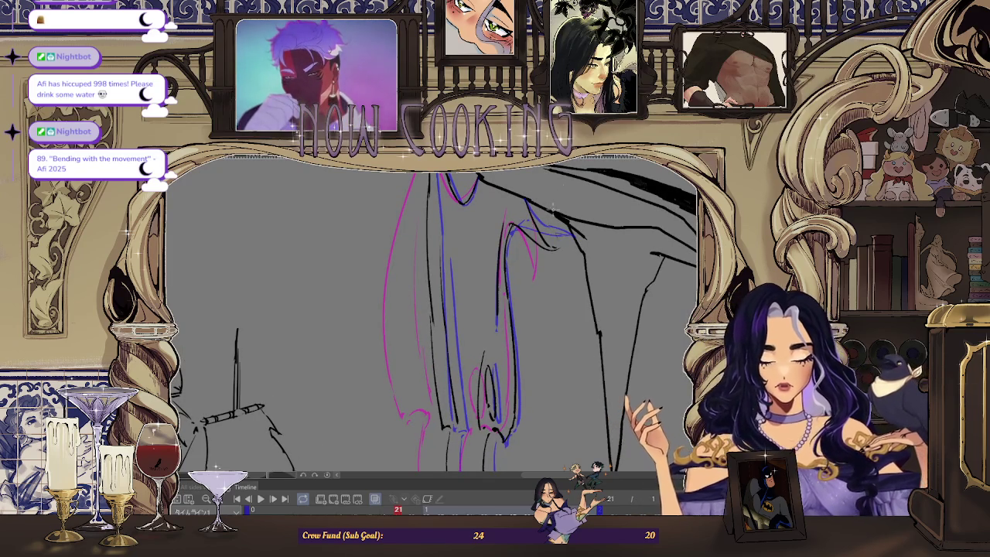
pyautogui.press('Right')
pyautogui.press('Right')
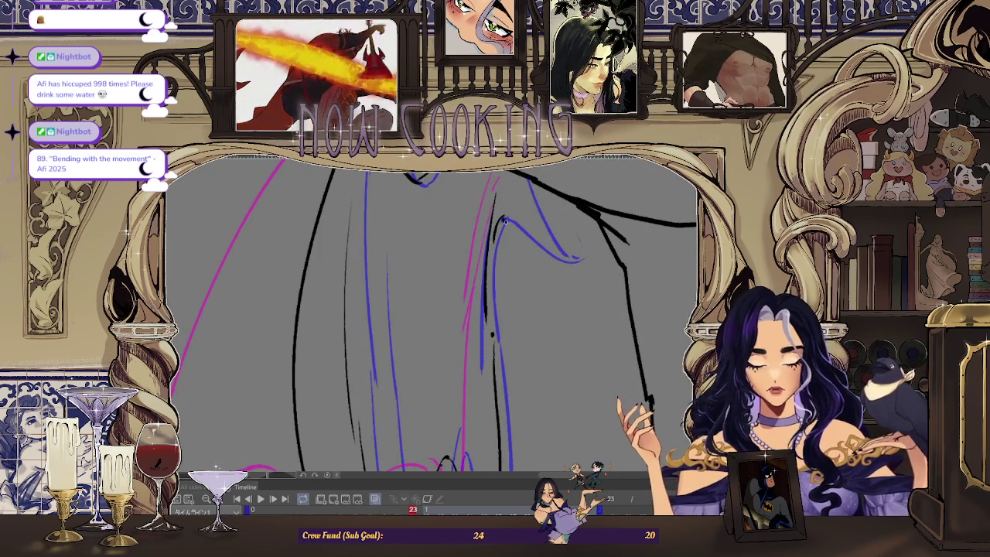
pyautogui.moveTo(501, 218); pyautogui.dragTo(547, 271)
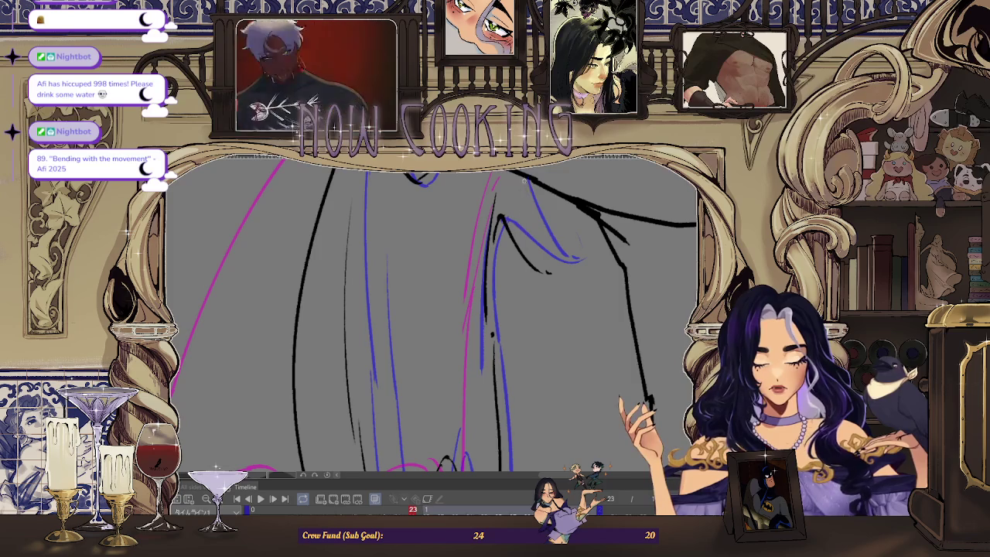
# Move to frame 25 and play the animation to check the motion
pyautogui.scroll(-3, 570, 264)
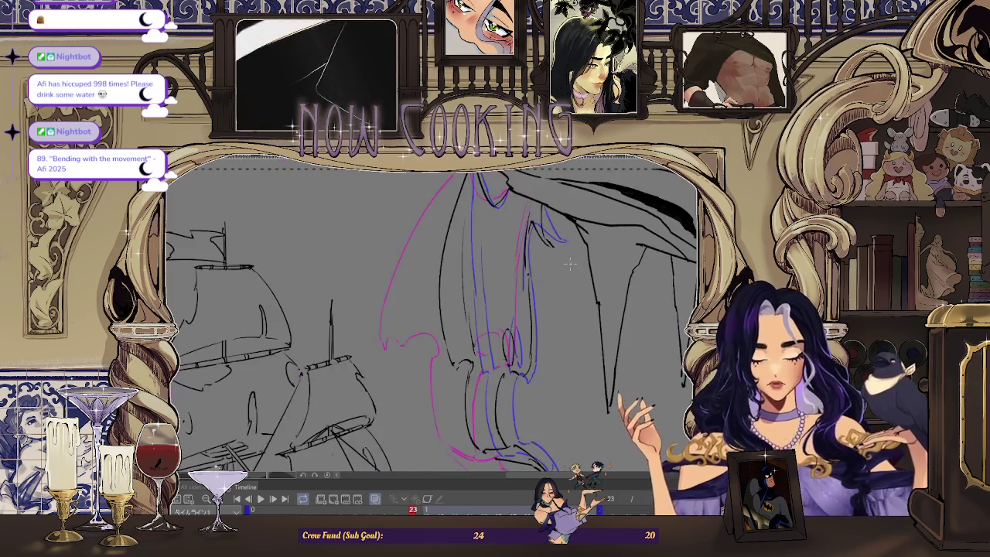
pyautogui.press('Right')
pyautogui.press('Right')
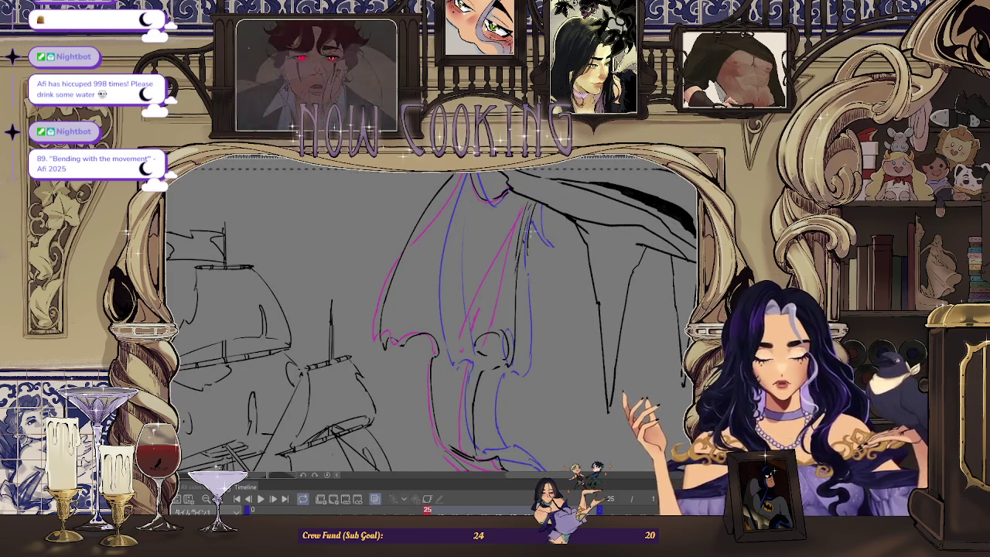
pyautogui.scroll(1, 530, 236)
pyautogui.scroll(-2, 551, 178)
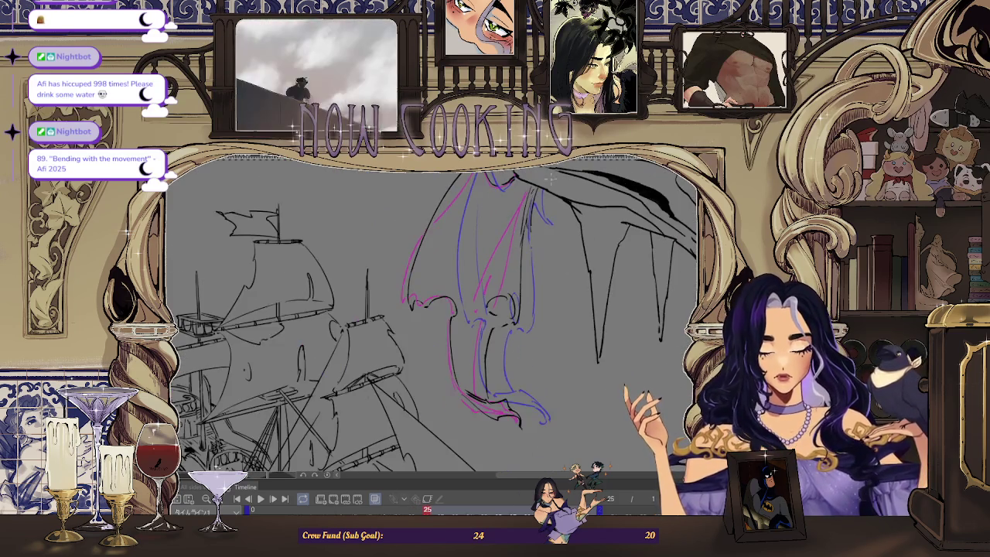
pyautogui.press('space')
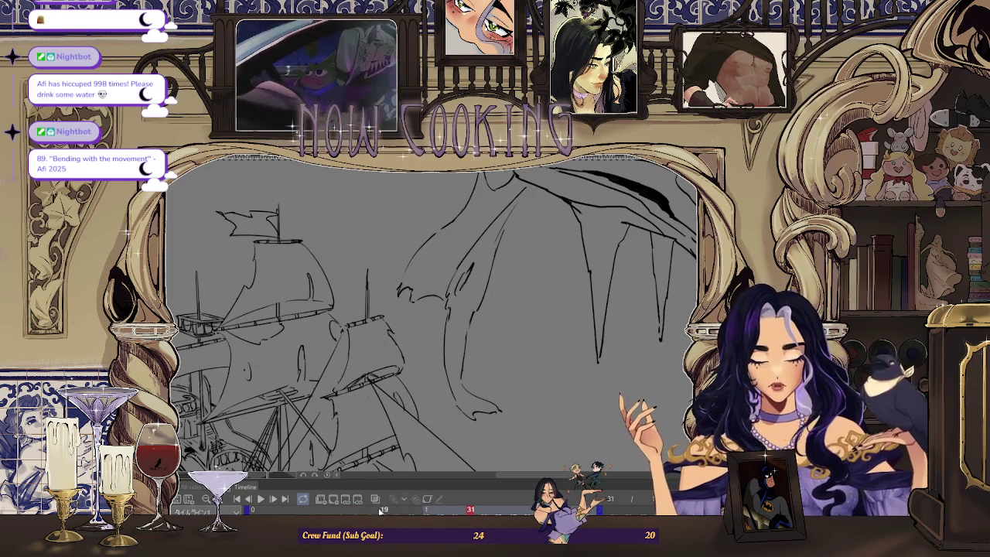
pyautogui.press('space')
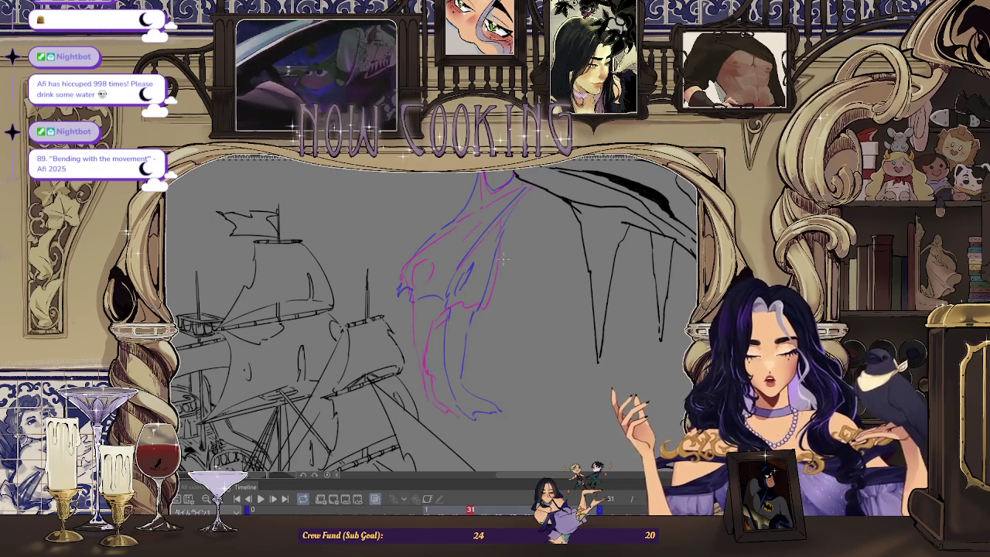
pyautogui.moveTo(458, 237); pyautogui.dragTo(421, 273)
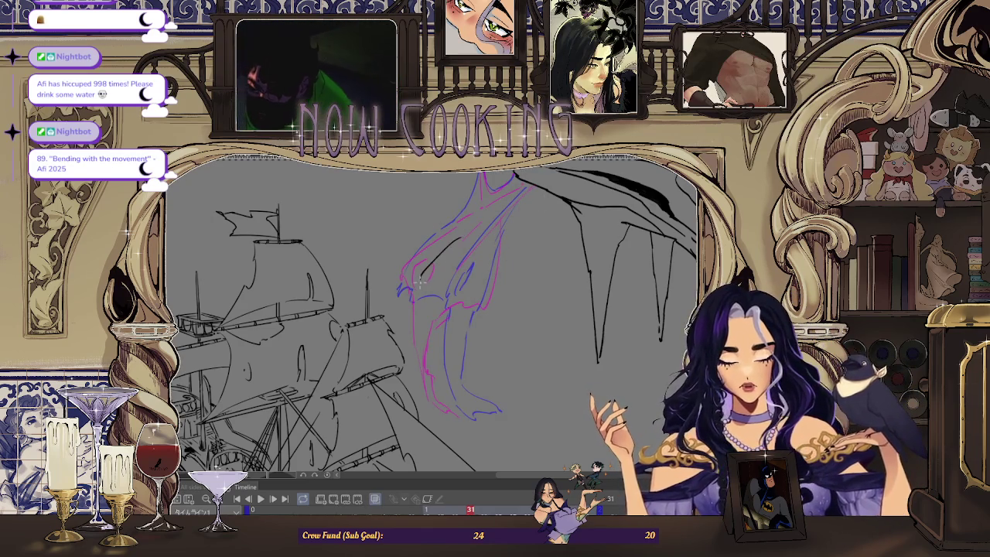
pyautogui.hotkey('ctrl', 'z')
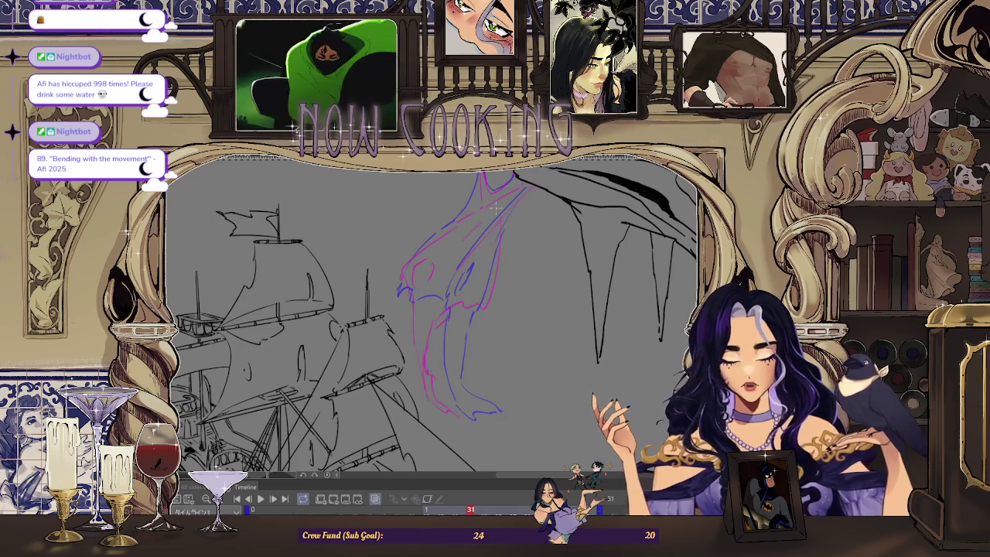
pyautogui.moveTo(488, 215); pyautogui.dragTo(427, 279)
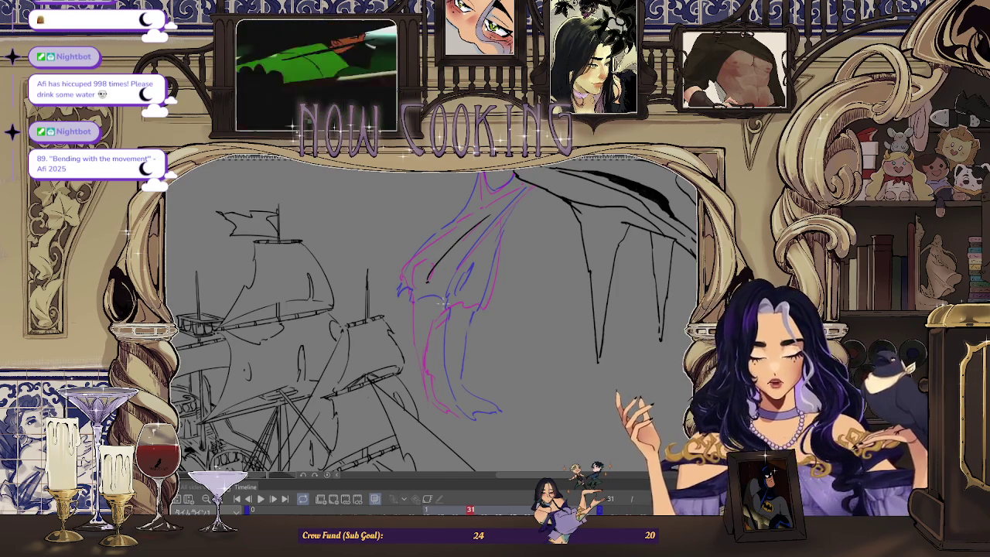
pyautogui.scroll(2, 442, 303)
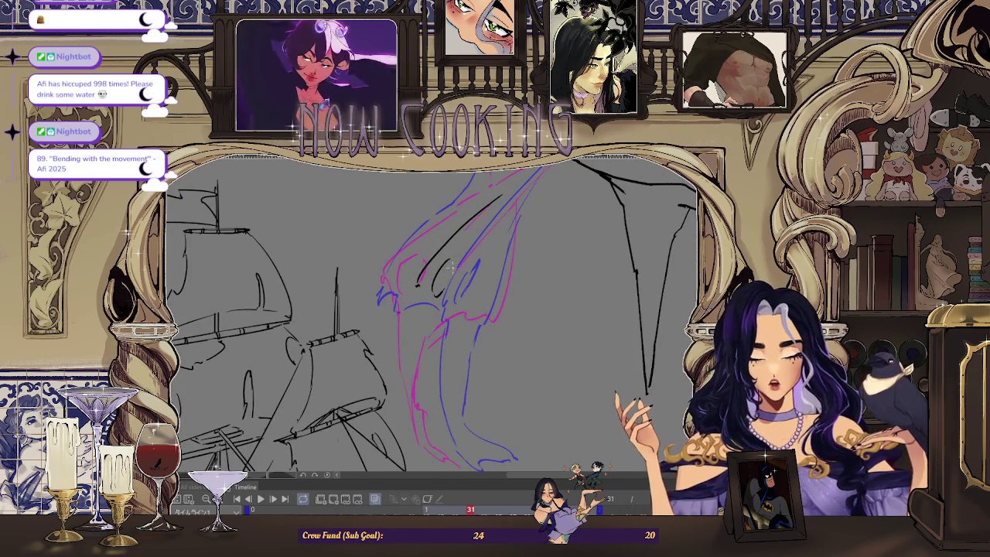
pyautogui.moveTo(473, 360); pyautogui.dragTo(502, 226)
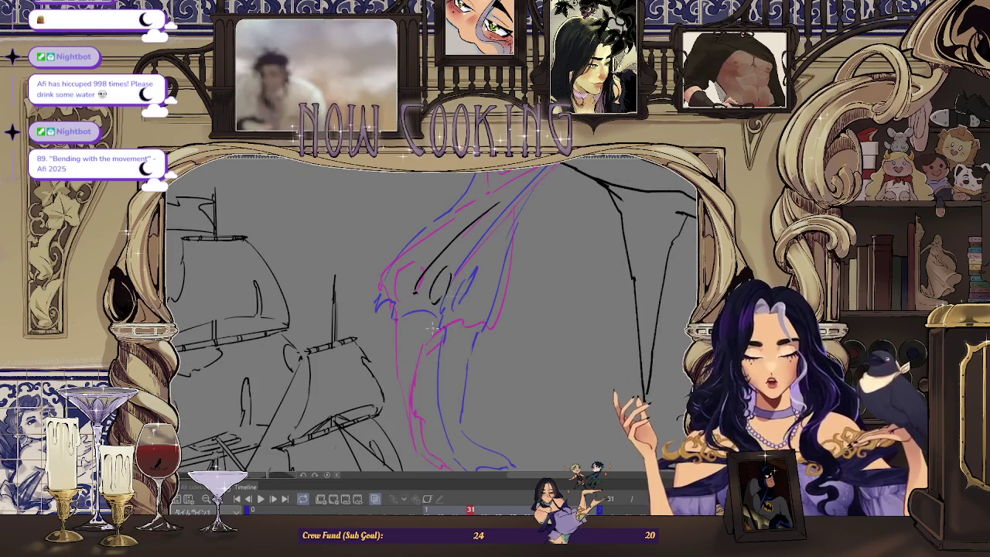
pyautogui.press('Right')
pyautogui.press('Right')
pyautogui.press('Right')
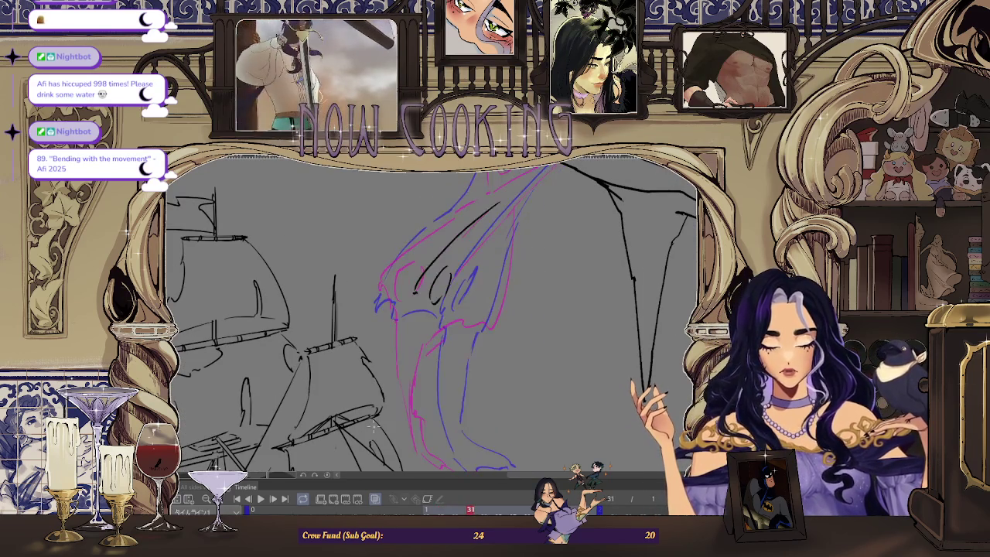
pyautogui.press('Right')
pyautogui.press('Left')
pyautogui.press('Left')
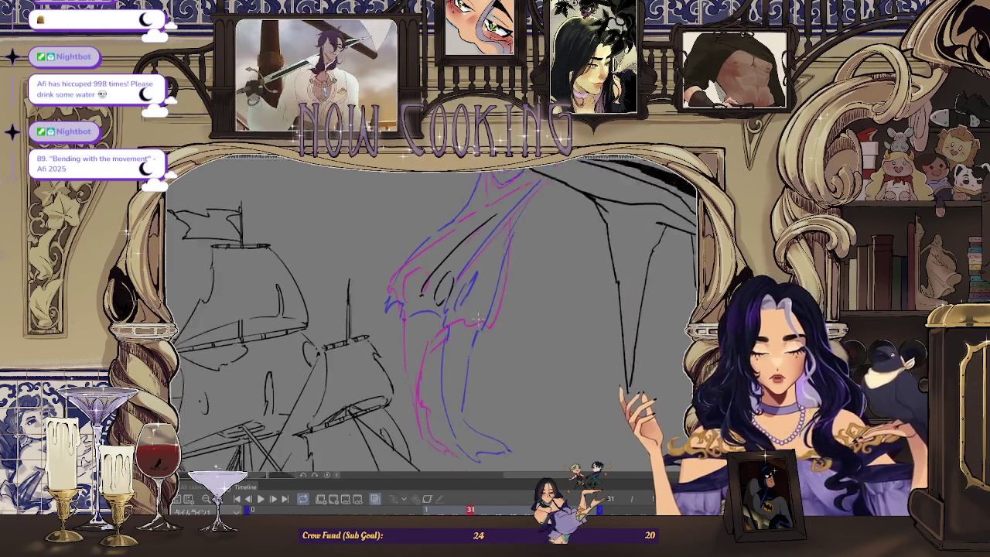
pyautogui.press('Left')
pyautogui.press('Left')
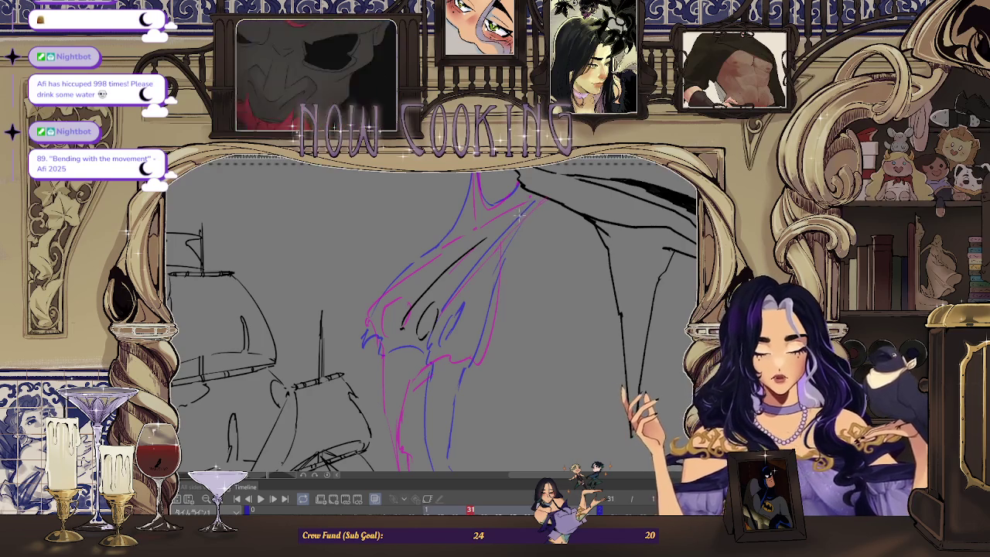
pyautogui.press('Right')
pyautogui.press('Right')
pyautogui.press('Right')
pyautogui.press('Right')
pyautogui.press('Left')
pyautogui.press('Left')
pyautogui.press('Left')
pyautogui.press('Left')
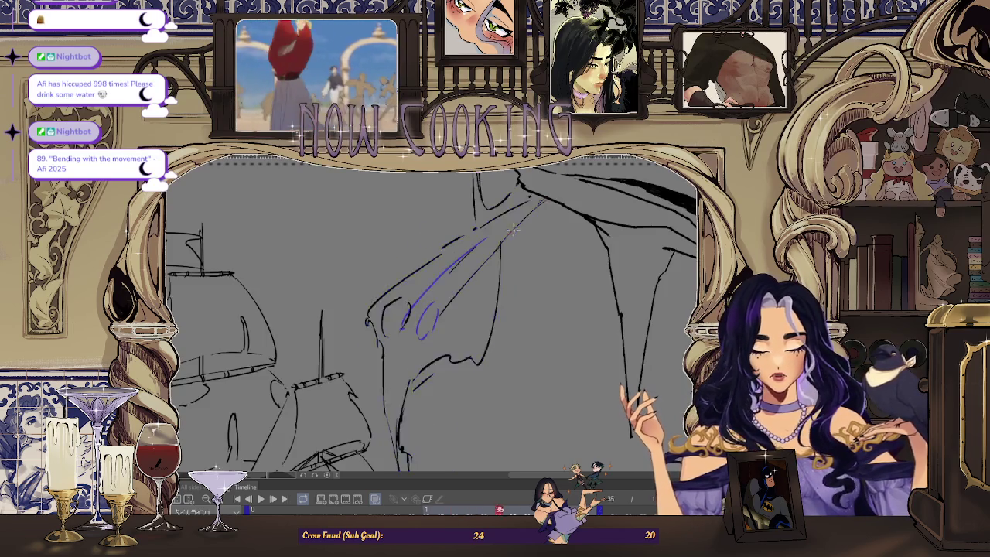
pyautogui.press('Left')
pyautogui.press('Left')
pyautogui.press('Left')
pyautogui.press('Left')
pyautogui.press('Right')
pyautogui.press('Right')
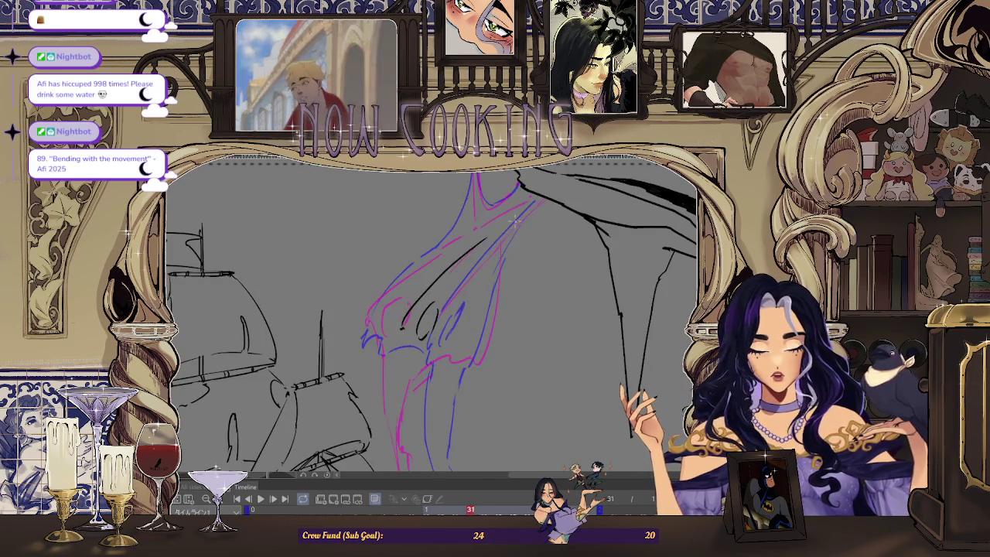
pyautogui.press('Right')
pyautogui.press('Right')
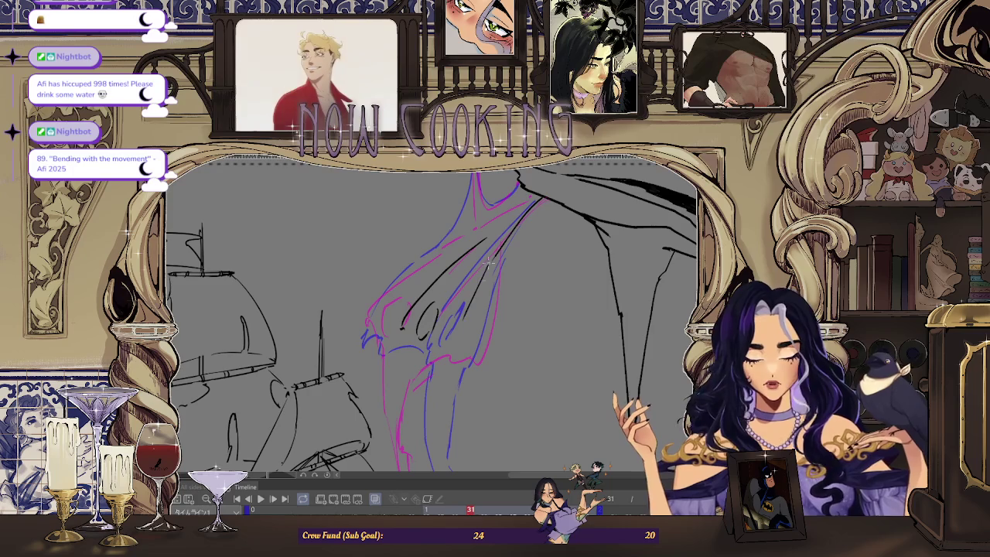
pyautogui.press('Right')
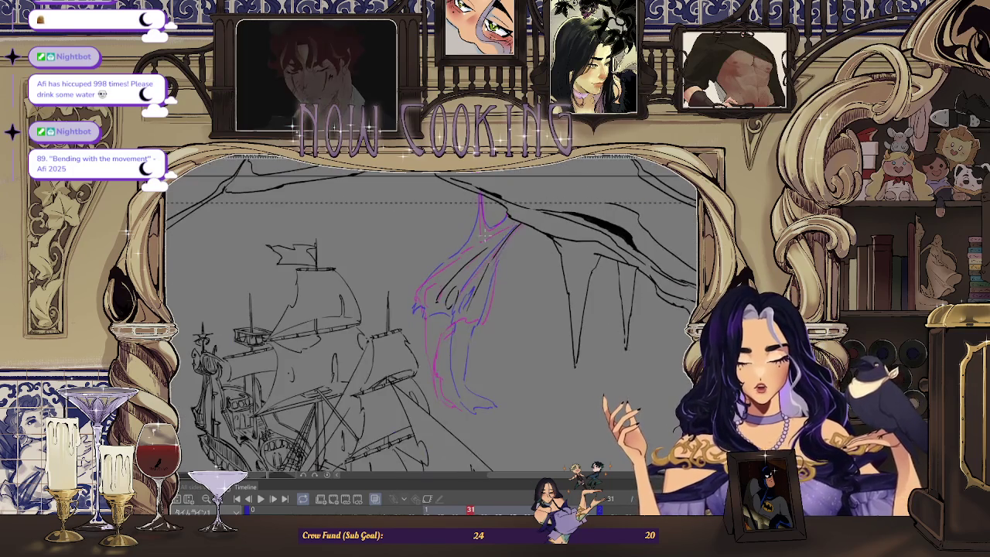
pyautogui.press('Right')
pyautogui.scroll(2, 493, 277)
pyautogui.scroll(2, 493, 277)
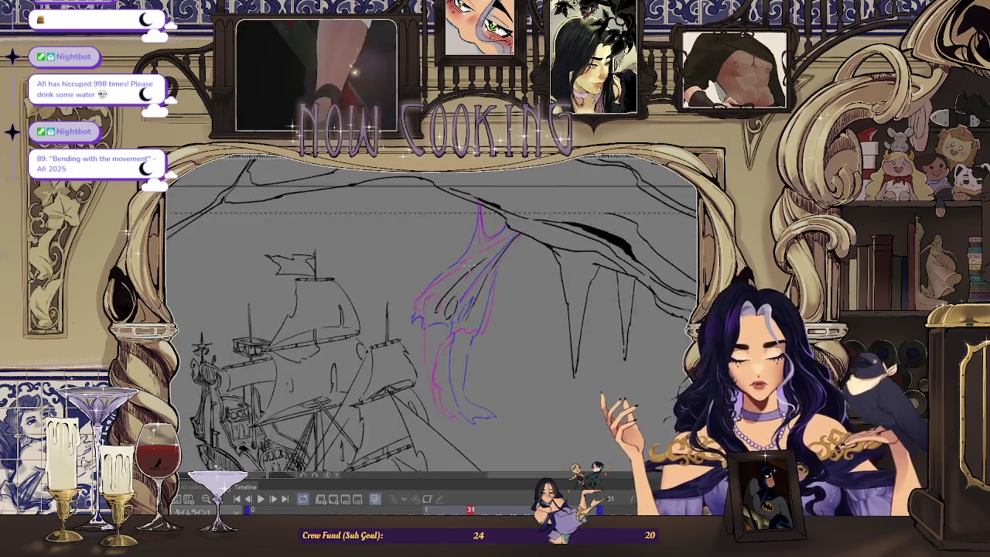
pyautogui.scroll(2, 493, 277)
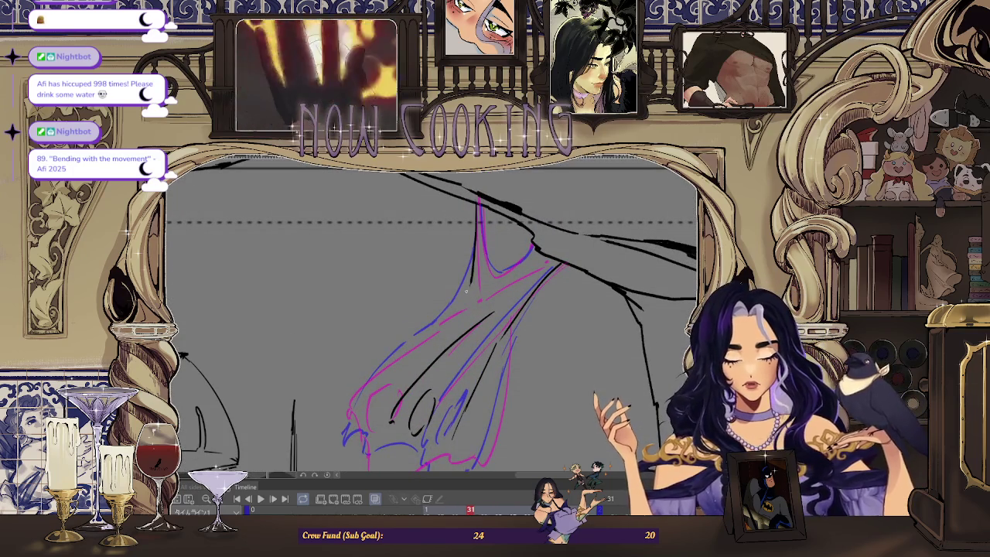
pyautogui.scroll(-2, 542, 242)
pyautogui.scroll(-2, 542, 242)
pyautogui.scroll(1, 539, 241)
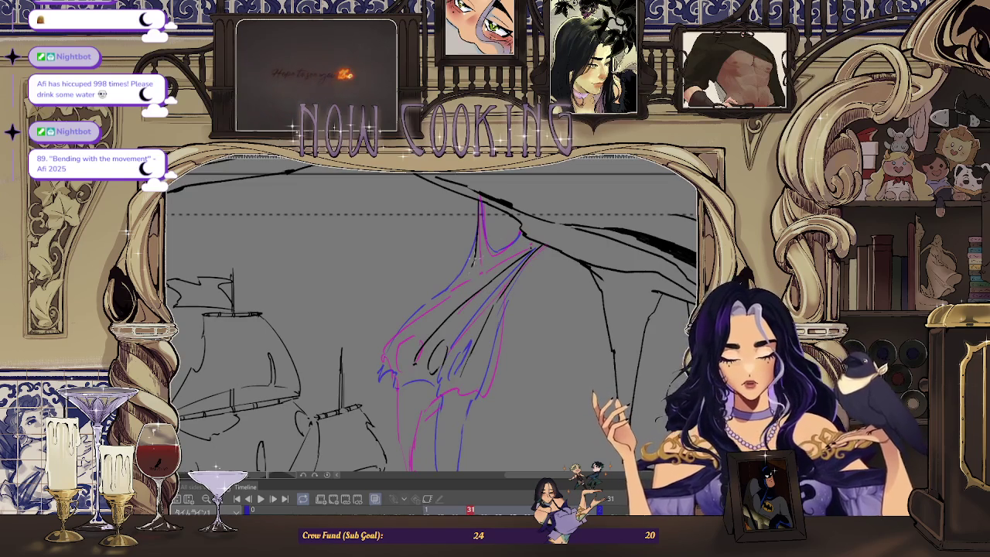
pyautogui.scroll(-2, 479, 271)
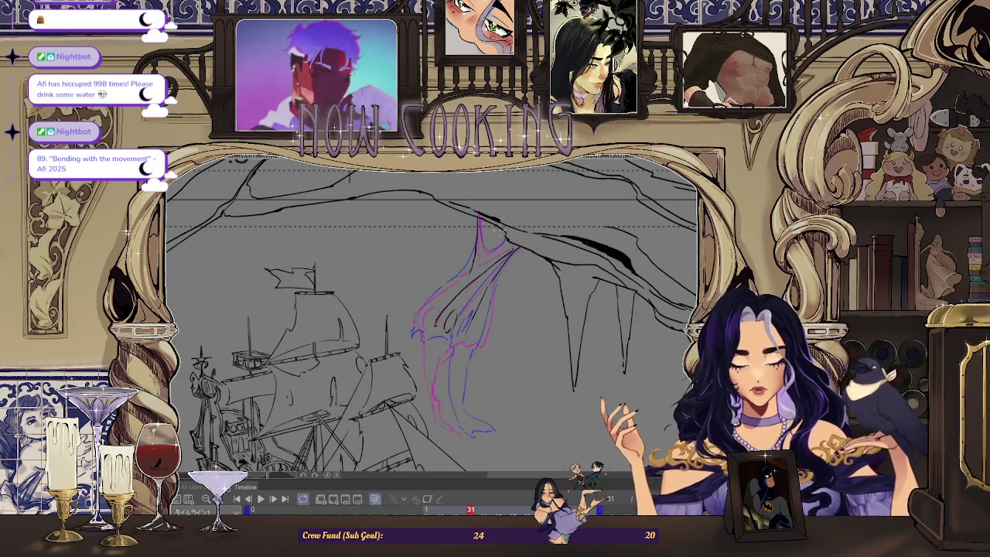
pyautogui.scroll(2, 464, 290)
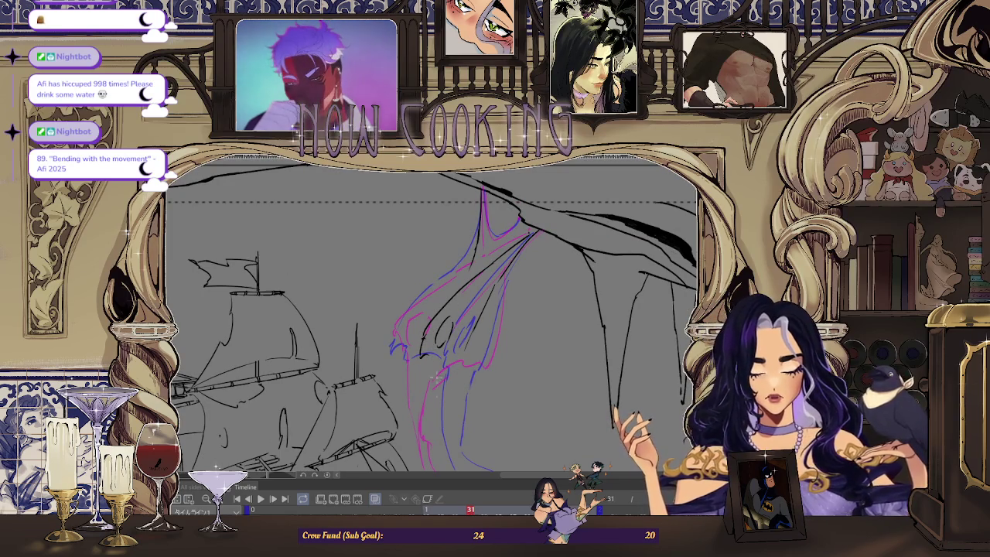
pyautogui.moveTo(433, 357); pyautogui.dragTo(437, 296)
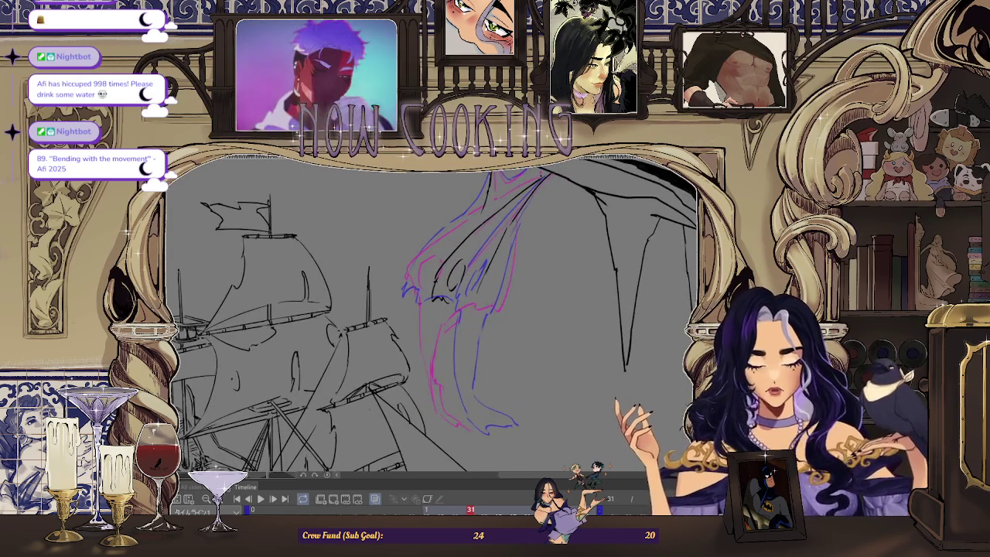
pyautogui.press('Right')
pyautogui.press('Right')
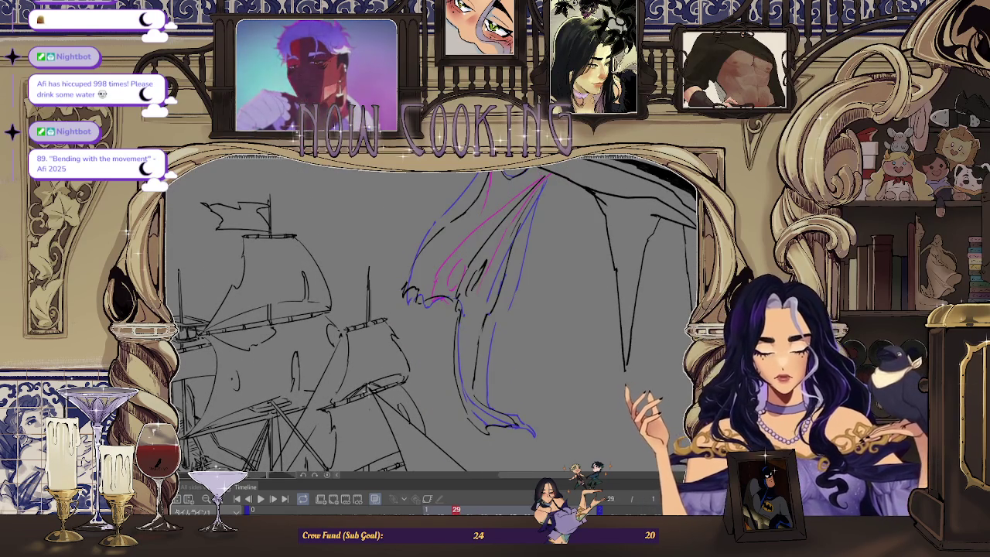
pyautogui.press('Right')
pyautogui.press('Right')
pyautogui.press('Left')
pyautogui.press('Left')
pyautogui.press('Left')
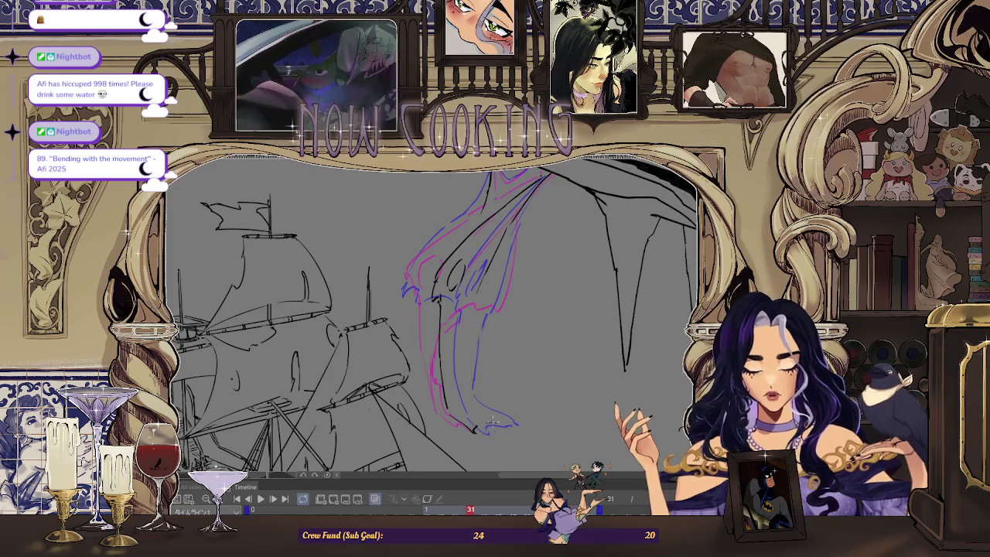
pyautogui.press('space')
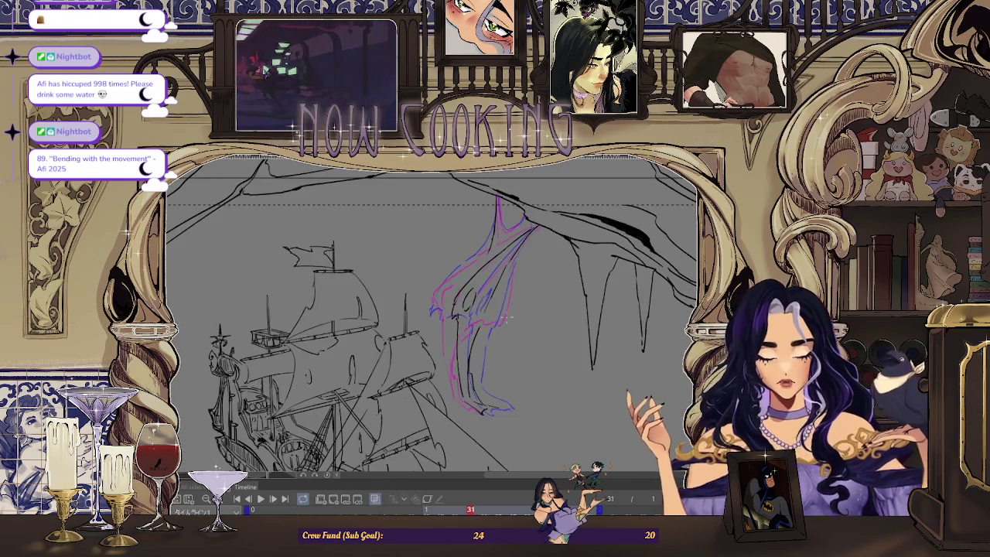
pyautogui.hotkey('ctrl', 'Left')
pyautogui.hotkey('ctrl', 'Left')
pyautogui.hotkey('ctrl', 'Left')
pyautogui.hotkey('ctrl', 'Left')
pyautogui.hotkey('ctrl', 'Right')
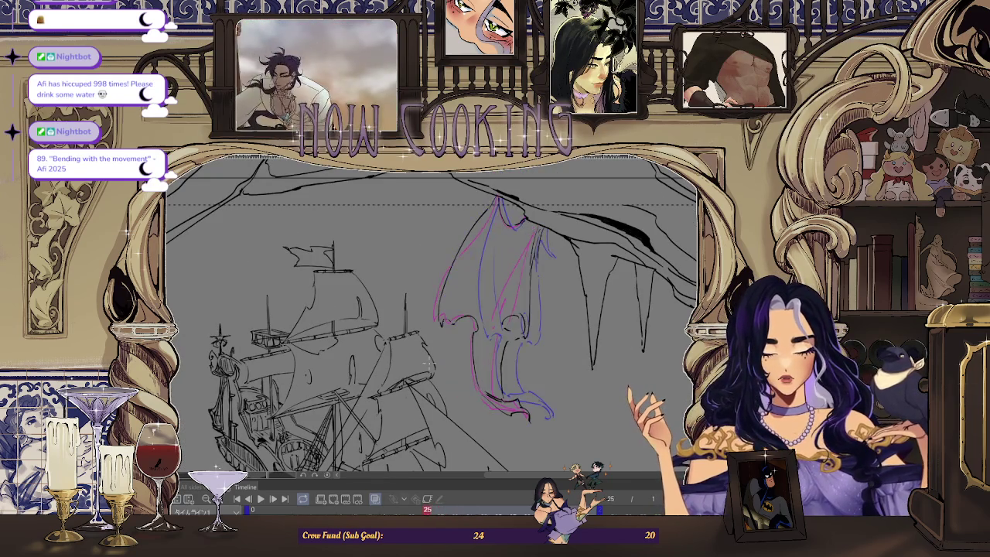
pyautogui.hotkey('ctrl', 'Right')
pyautogui.hotkey('ctrl', 'Right')
pyautogui.hotkey('ctrl', 'Right')
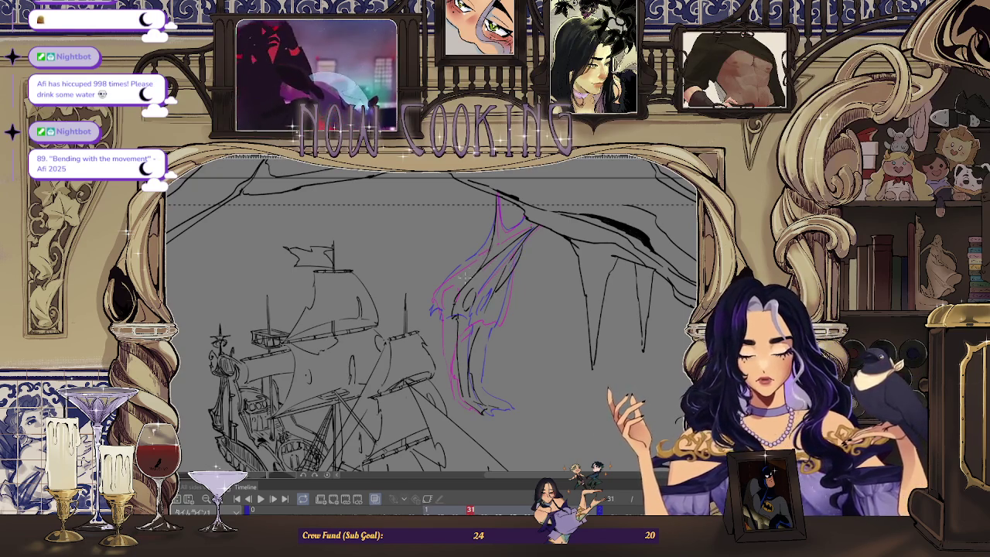
pyautogui.scroll(3, 499, 197)
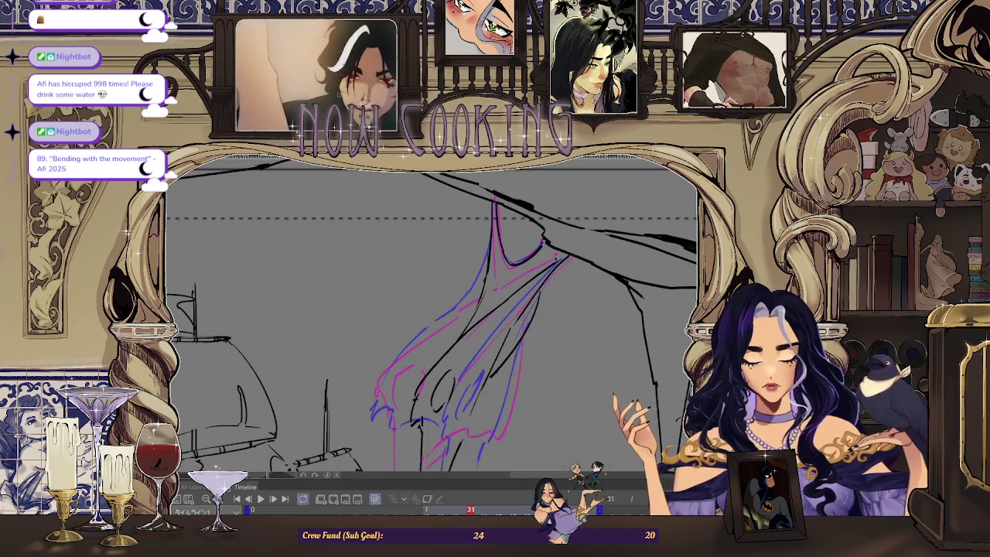
pyautogui.hotkey('ctrl', '0')
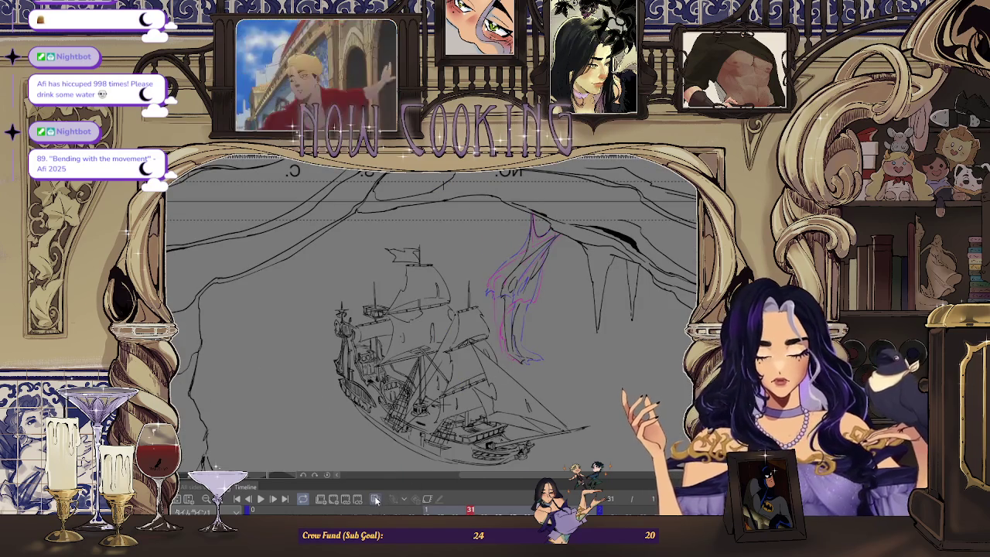
# Check the wing on the previous frame up close, then select empty frame 33
pyautogui.press('Left')
pyautogui.press('Left')
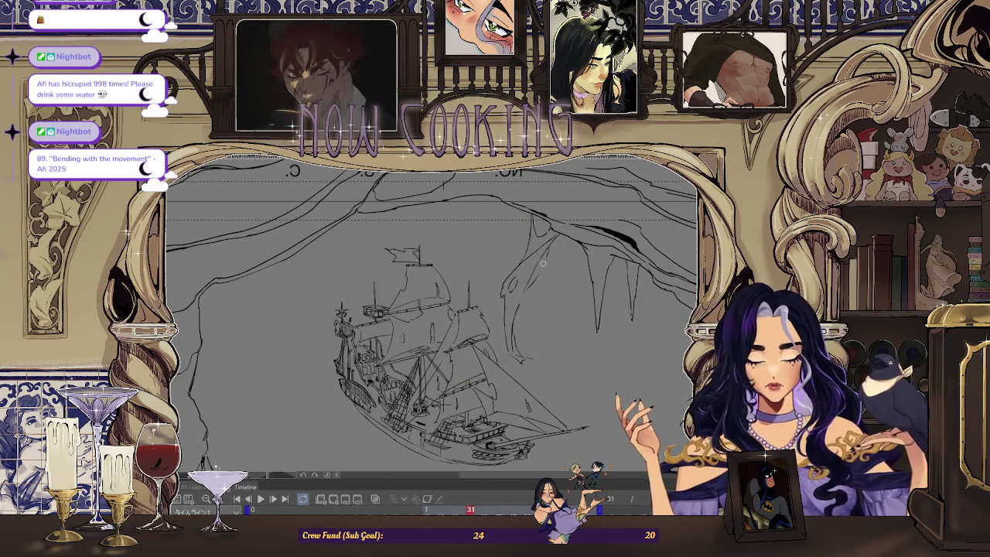
pyautogui.scroll(-1, 553, 245)
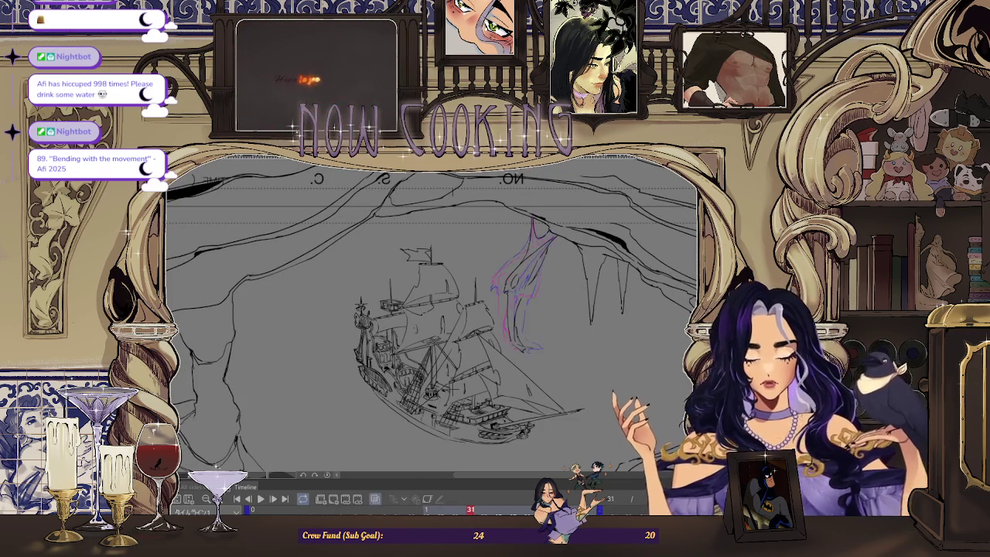
pyautogui.scroll(2, 535, 252)
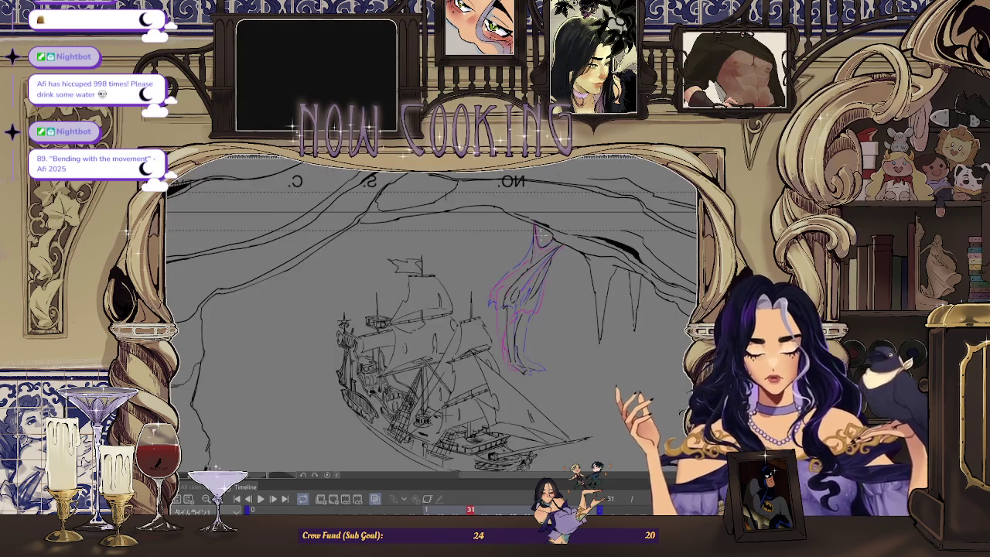
pyautogui.scroll(1, 533, 255)
pyautogui.scroll(1, 530, 287)
pyautogui.scroll(1, 528, 328)
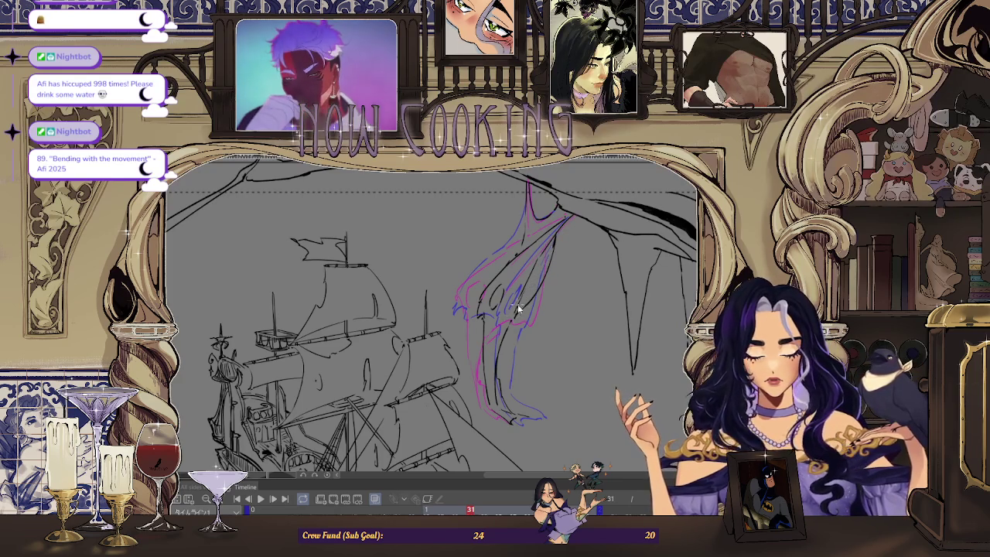
pyautogui.click(379, 509)
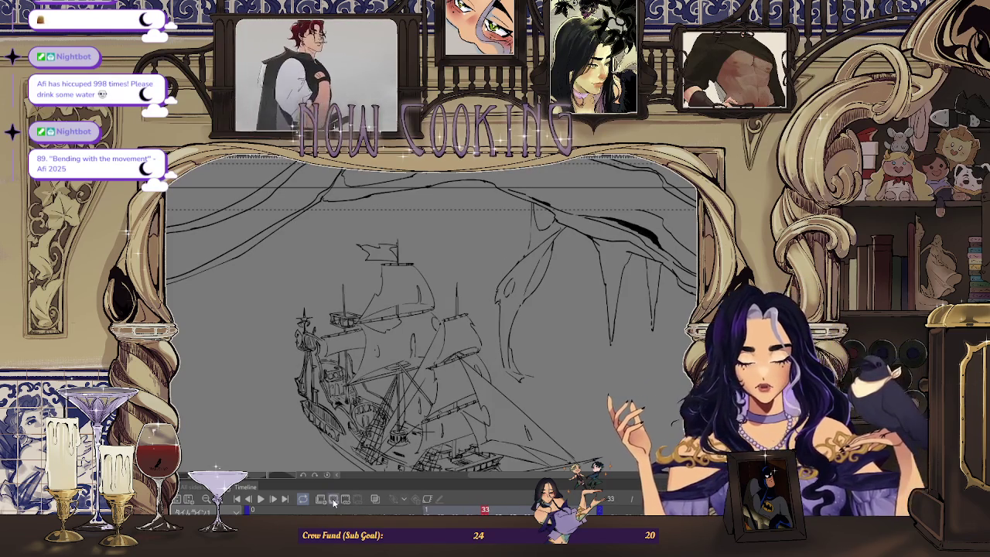
# With onion skin on, ink a black line along the figure's body on frame 33
pyautogui.click(377, 498)
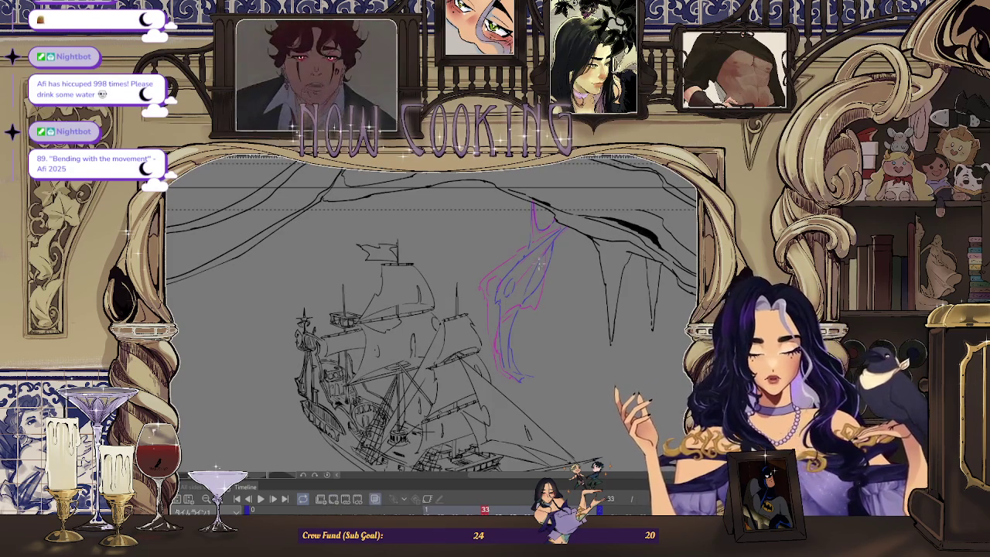
pyautogui.scroll(5, 491, 266)
pyautogui.moveTo(449, 317)
pyautogui.mouseDown()
pyautogui.moveTo(522, 243)
pyautogui.moveTo(611, 182)
pyautogui.mouseUp()
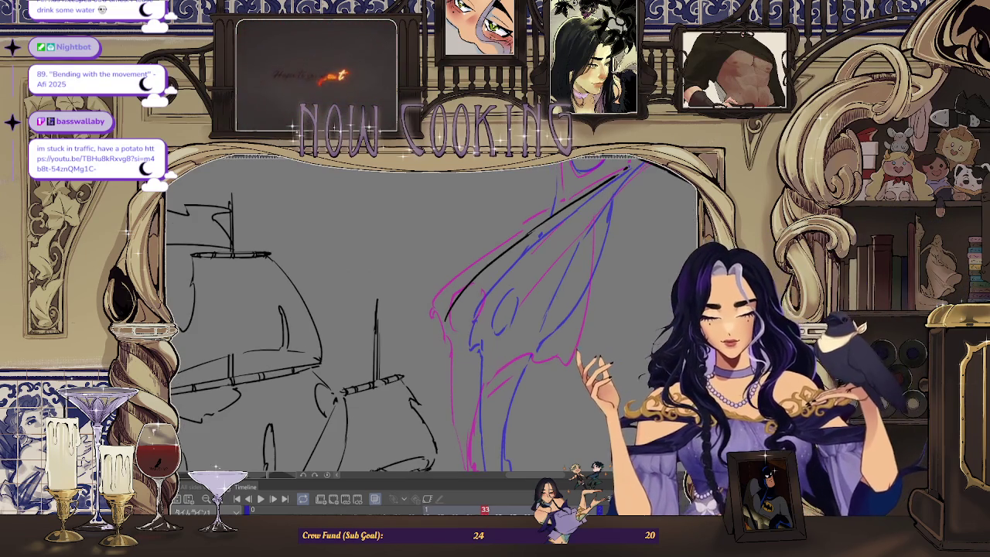
pyautogui.press('-')
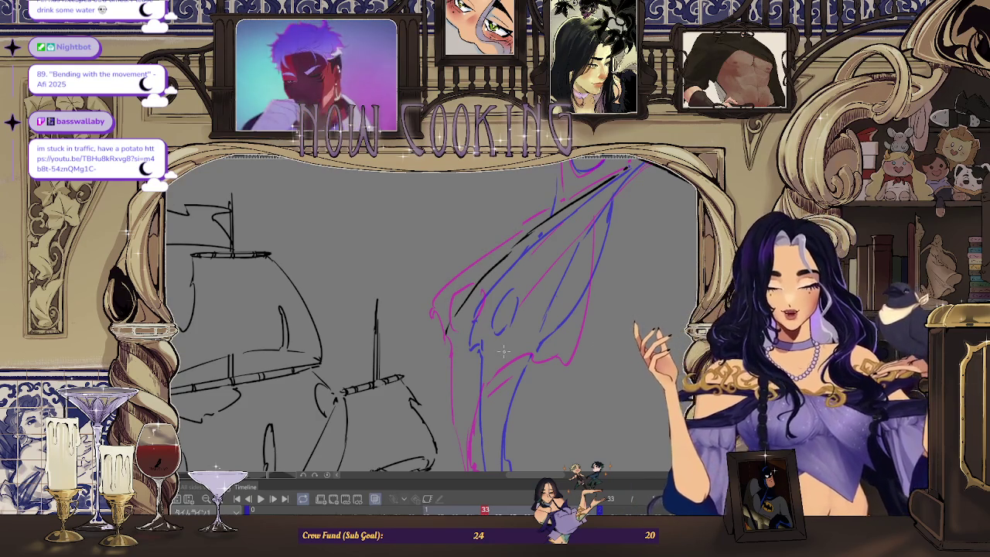
pyautogui.scroll(1, 504, 352)
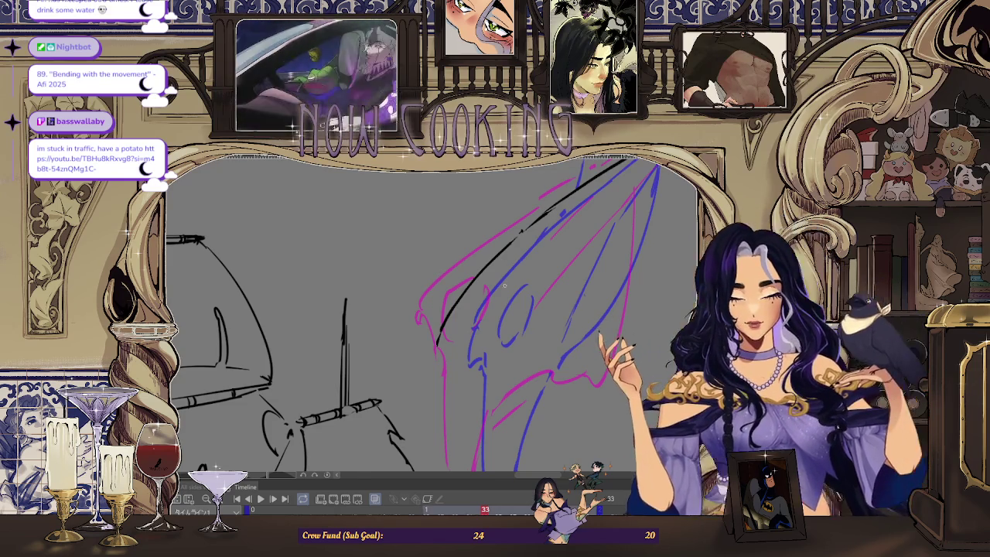
pyautogui.scroll(2, 510, 310)
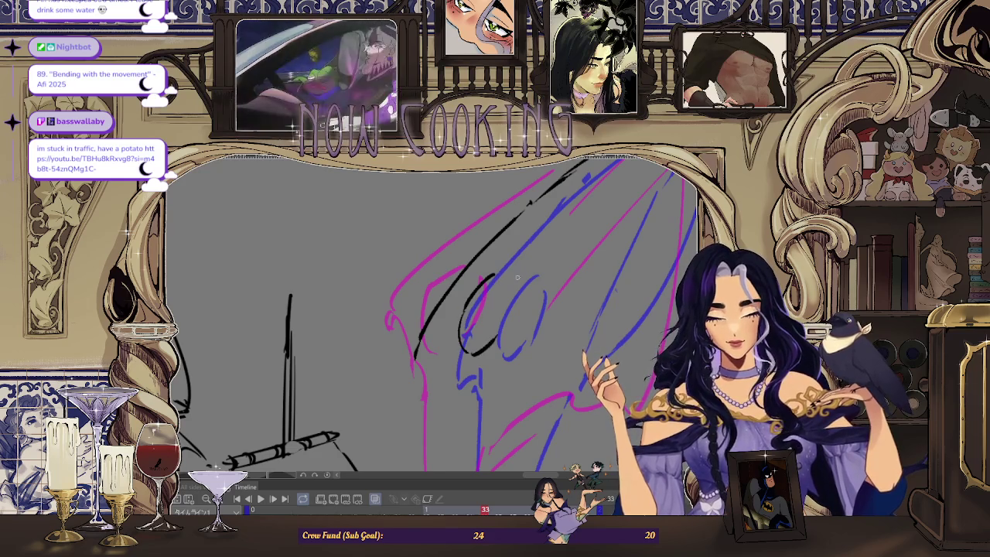
pyautogui.scroll(-3, 508, 315)
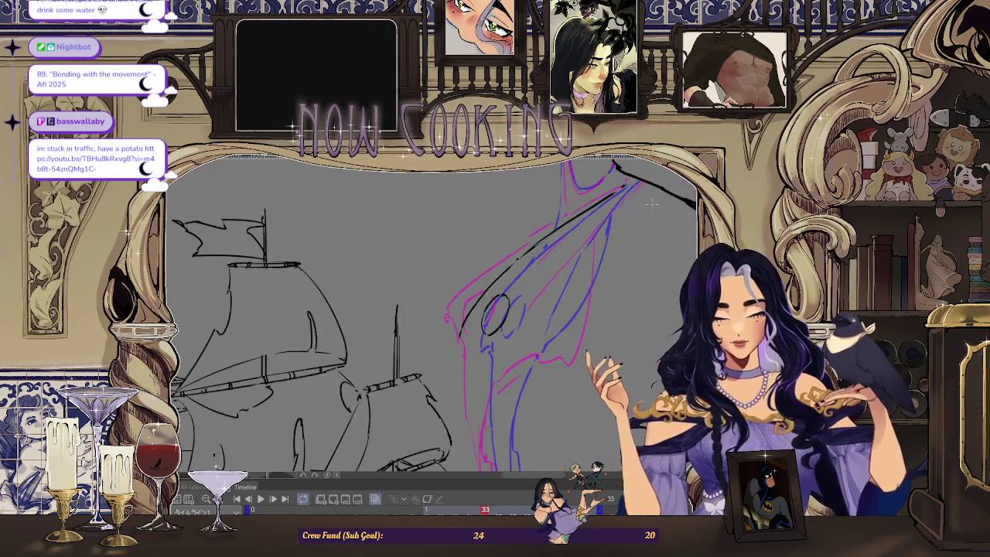
pyautogui.scroll(-2, 552, 292)
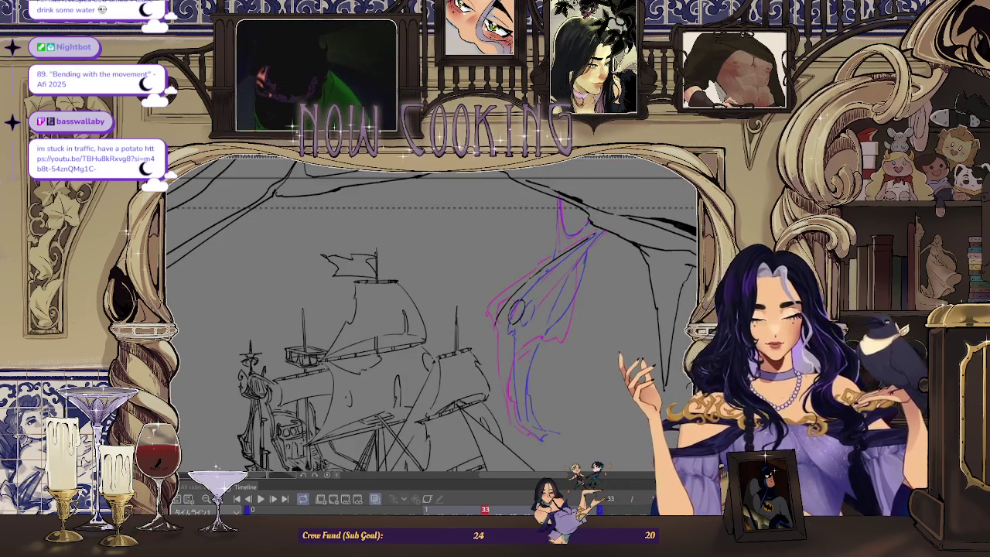
# Mirror the canvas view back and forth to check the figure's proportions
pyautogui.press('h')
pyautogui.scroll(3, 255, 263)
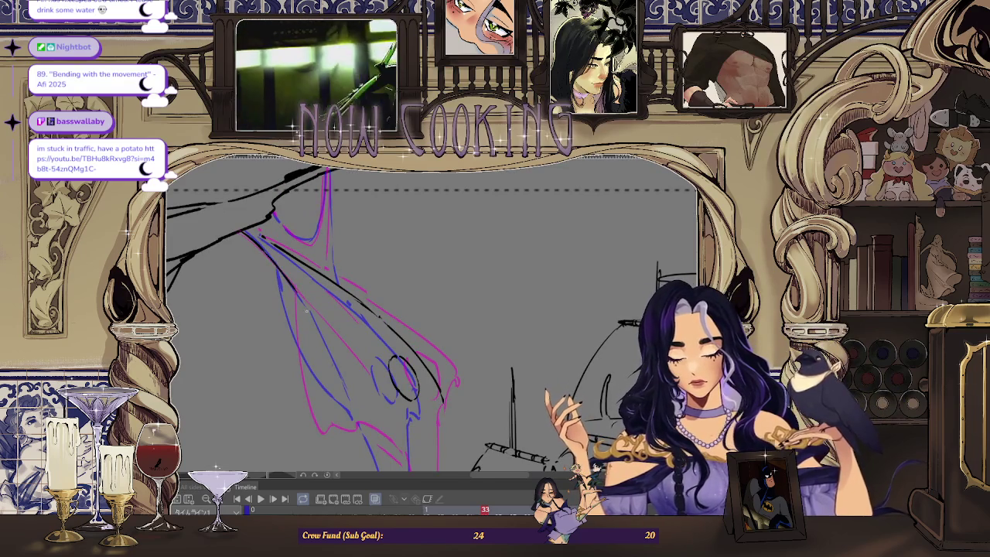
pyautogui.scroll(-2, 500, 269)
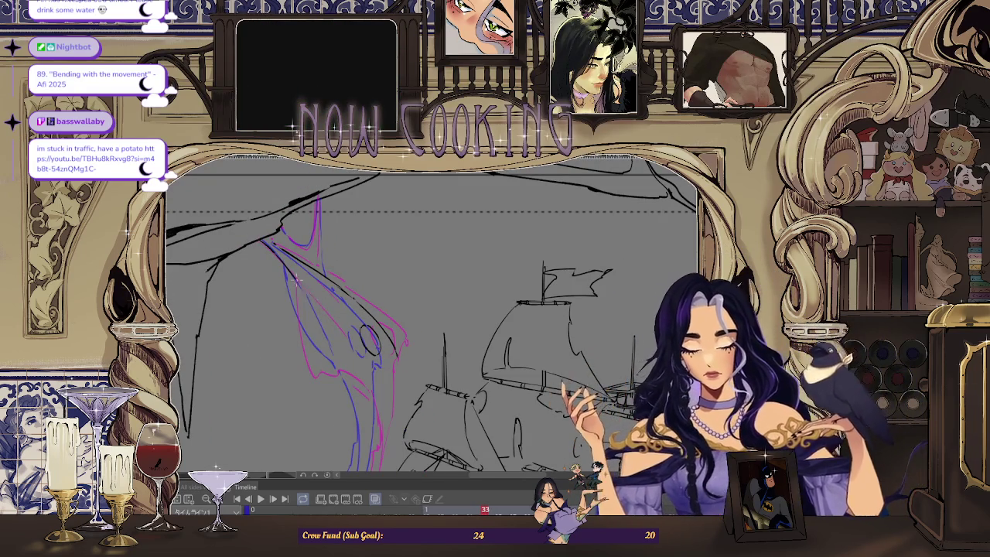
pyautogui.scroll(-2, 301, 290)
pyautogui.press('h')
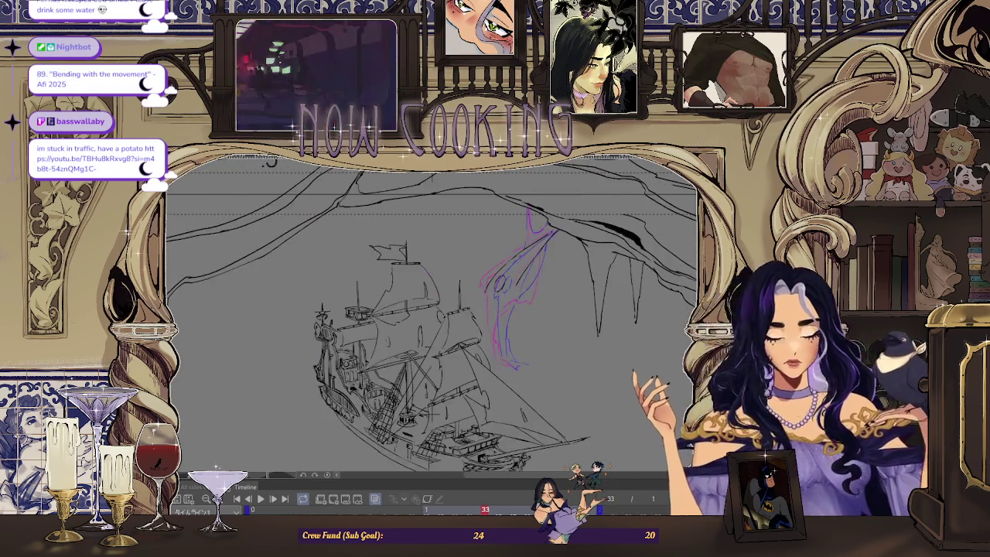
pyautogui.scroll(2, 546, 230)
pyautogui.scroll(1, 506, 300)
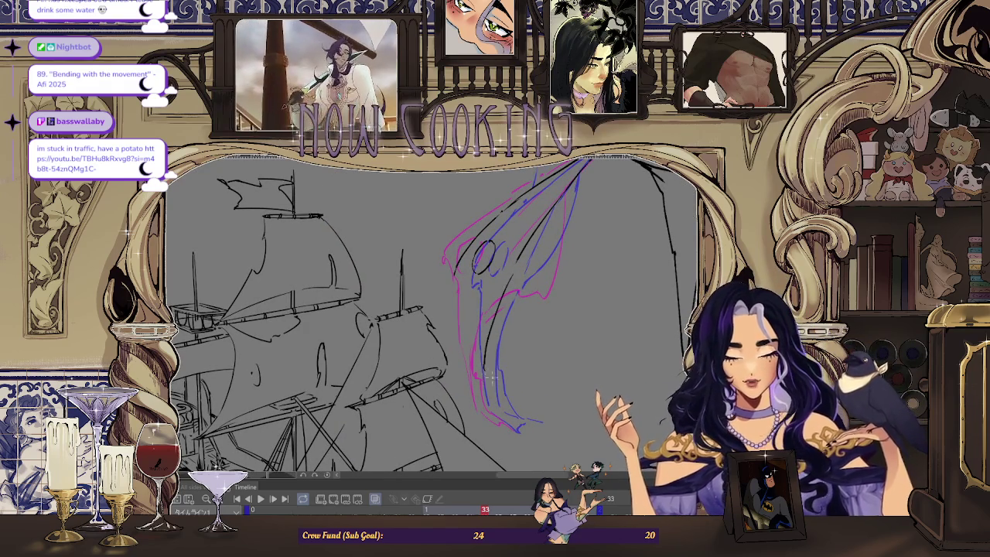
pyautogui.scroll(1, 493, 378)
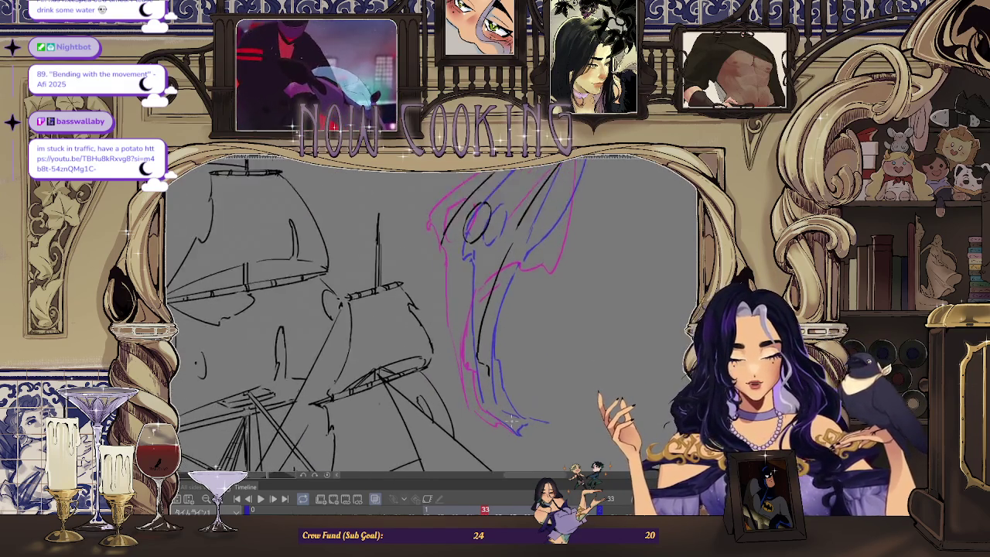
pyautogui.scroll(1, 492, 377)
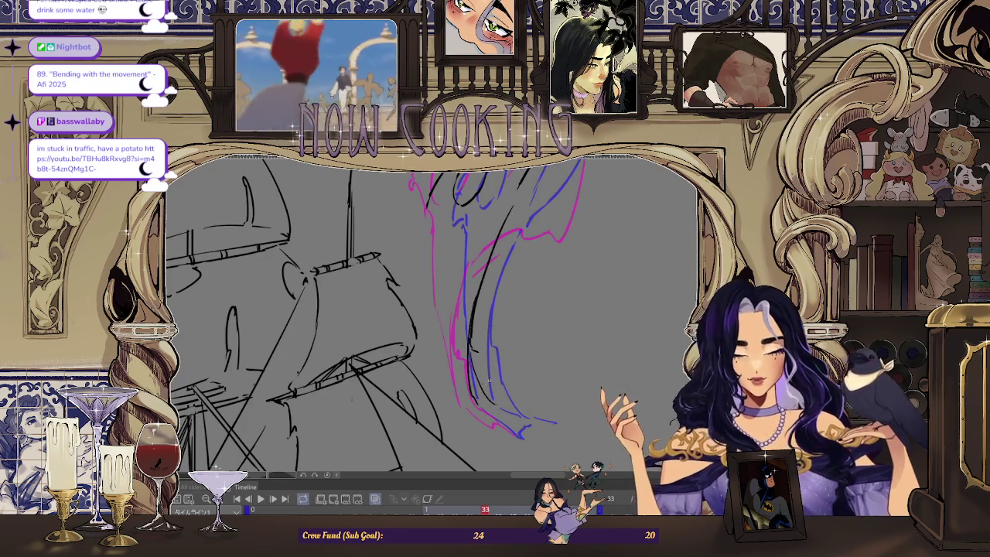
pyautogui.press('h')
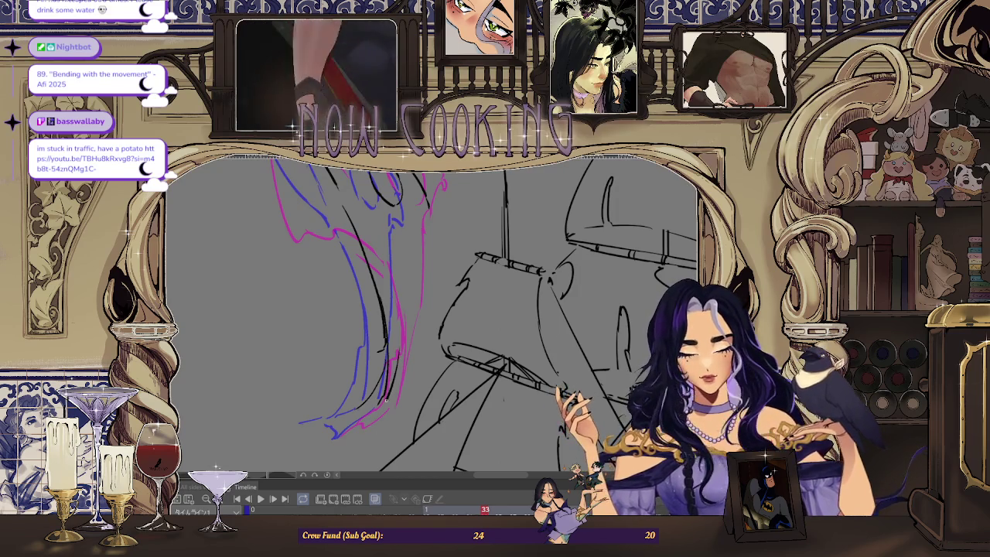
# Ink black lines down the figure's body to its lower tip, undoing bad strokes with Ctrl+Z
pyautogui.hotkey('ctrl', 'z')
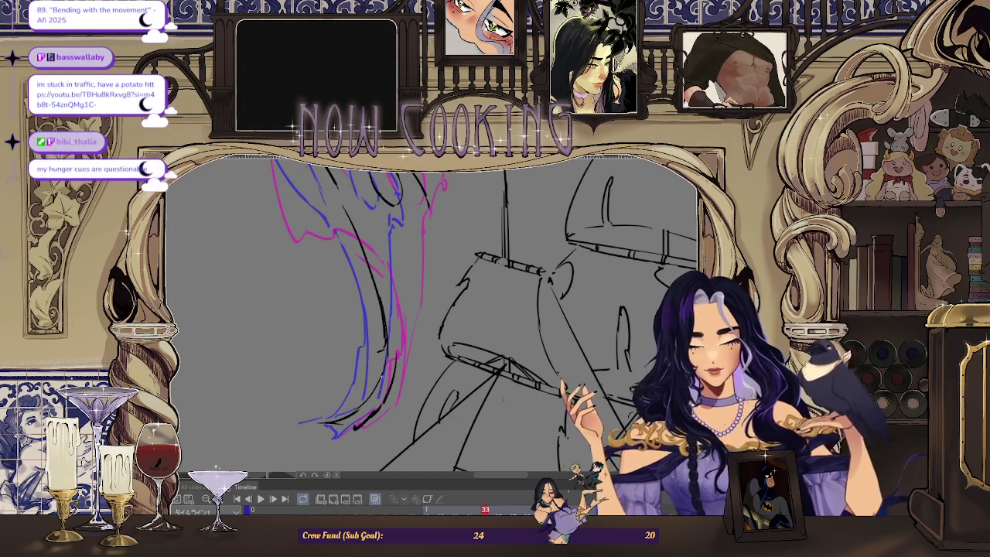
pyautogui.moveTo(502, 398); pyautogui.dragTo(404, 261)
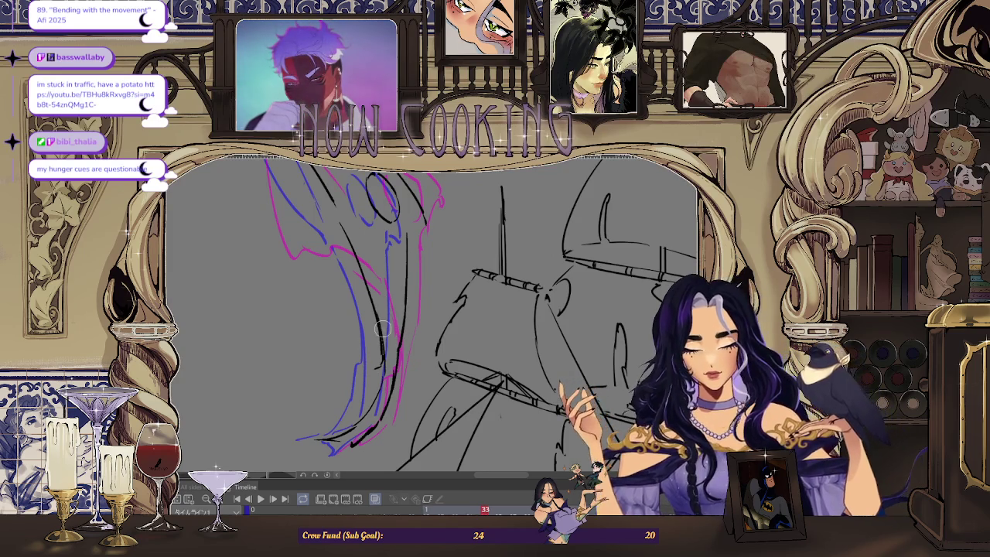
pyautogui.hotkey('ctrl', 'z')
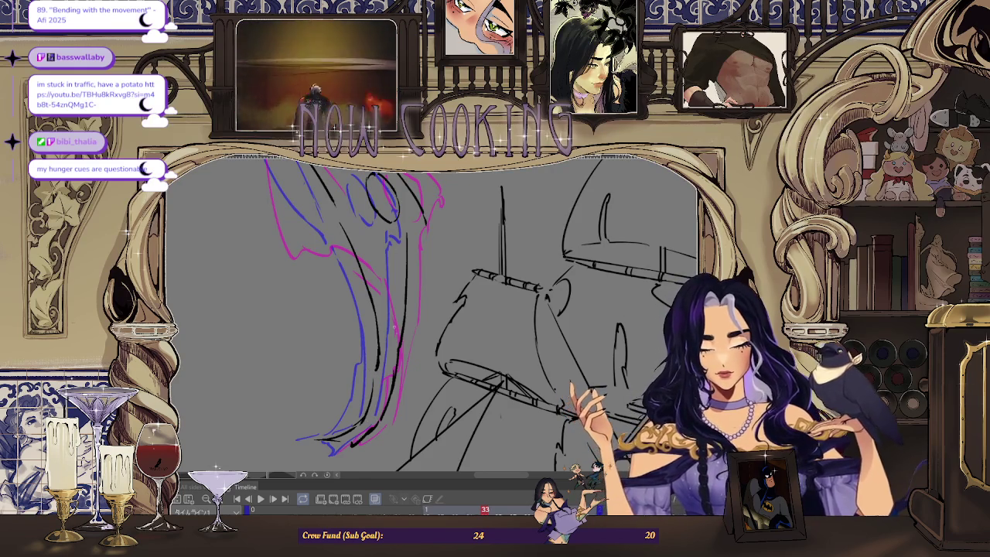
pyautogui.scroll(-3, 392, 306)
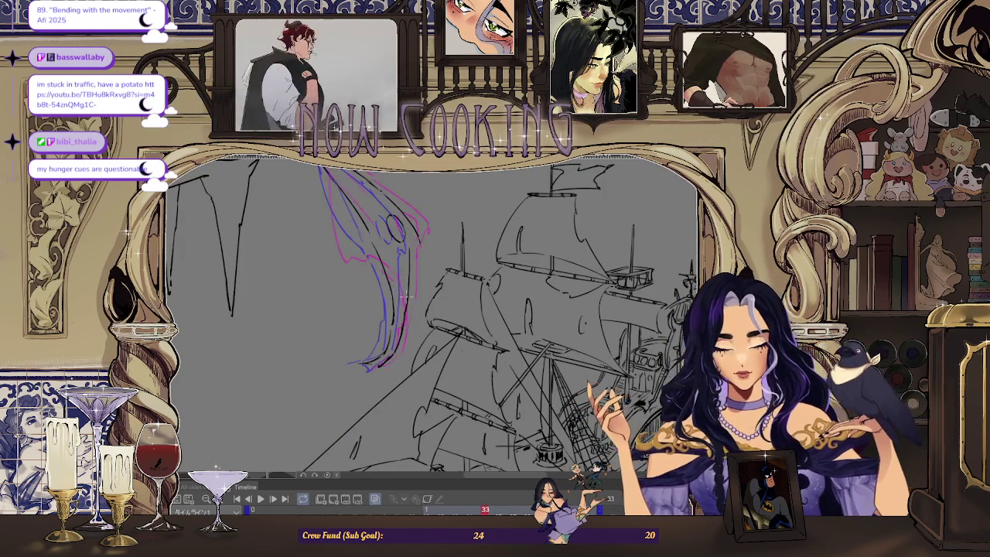
pyautogui.scroll(3, 436, 192)
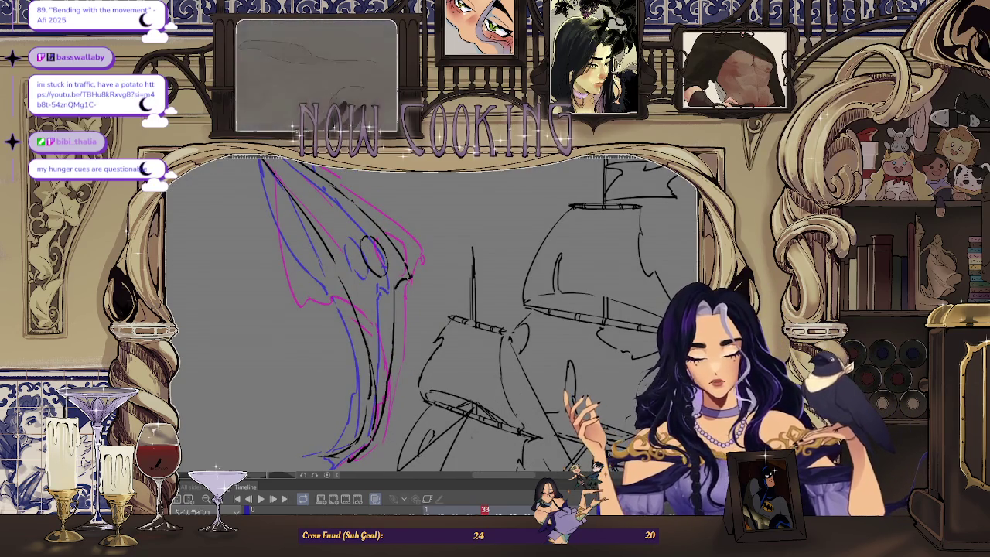
pyautogui.scroll(-1, 431, 317)
pyautogui.scroll(-1, 430, 317)
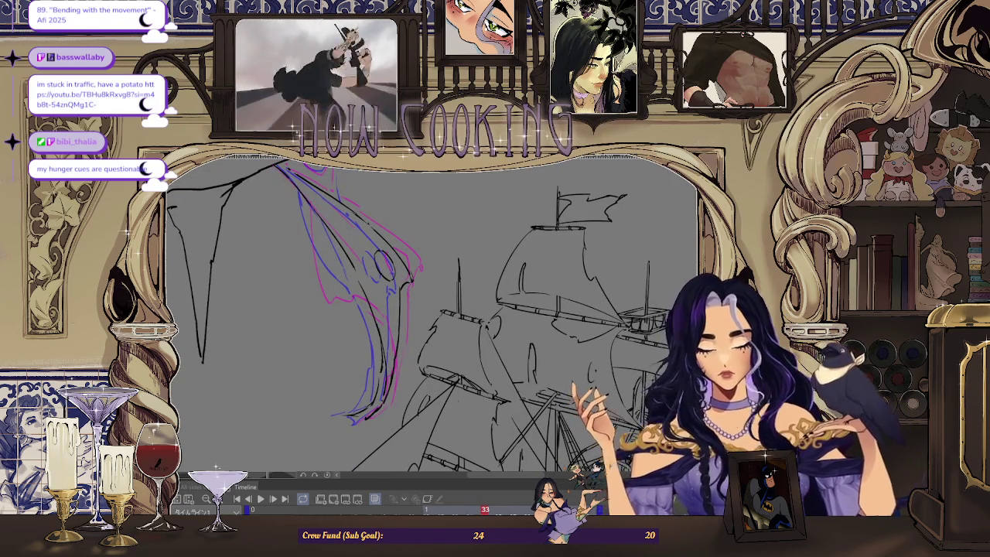
pyautogui.scroll(3, 430, 317)
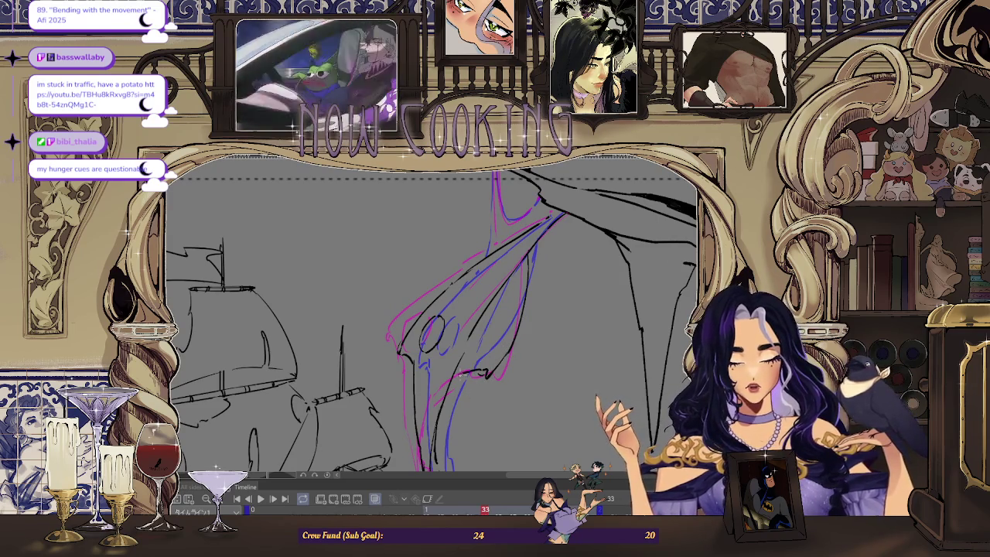
pyautogui.scroll(2, 431, 317)
pyautogui.scroll(1, 431, 317)
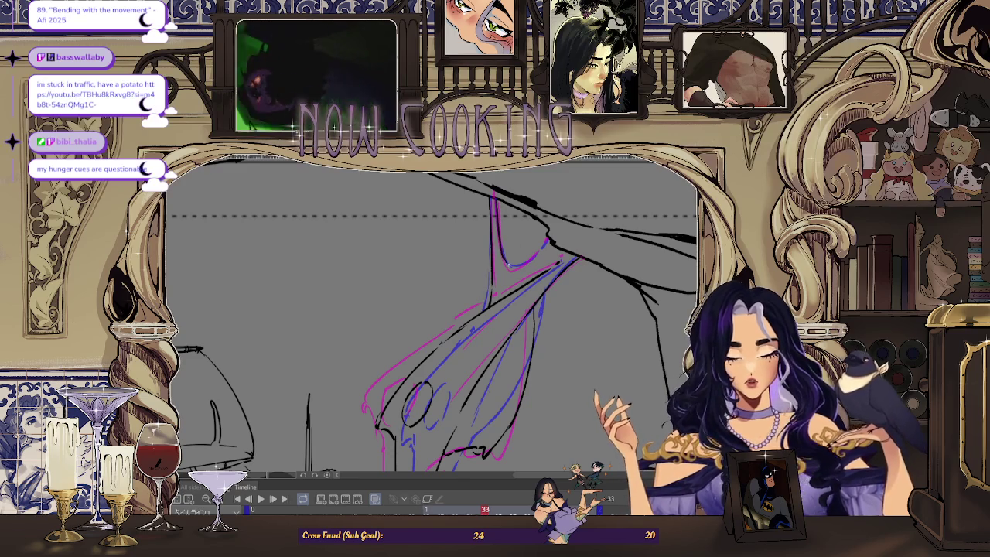
pyautogui.scroll(2, 509, 235)
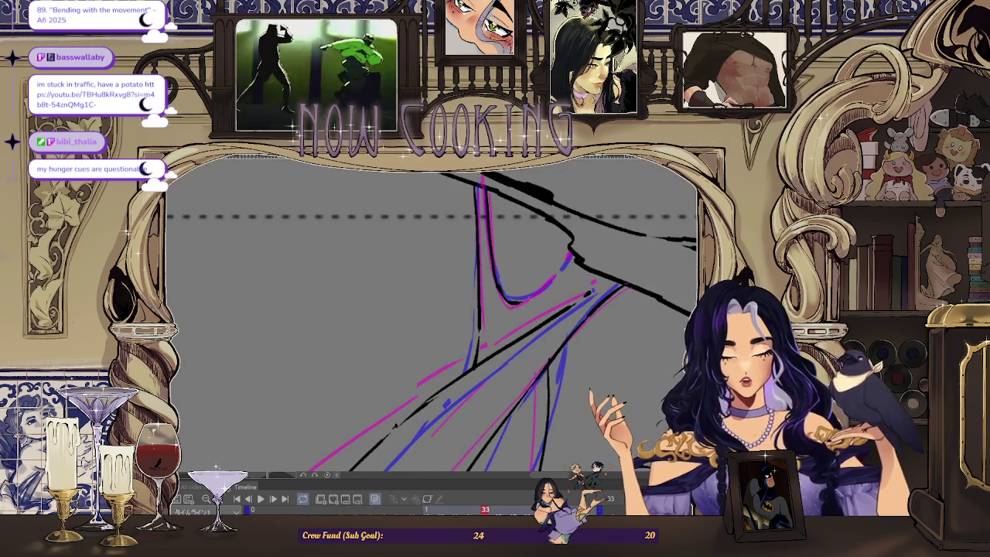
pyautogui.scroll(-3, 564, 270)
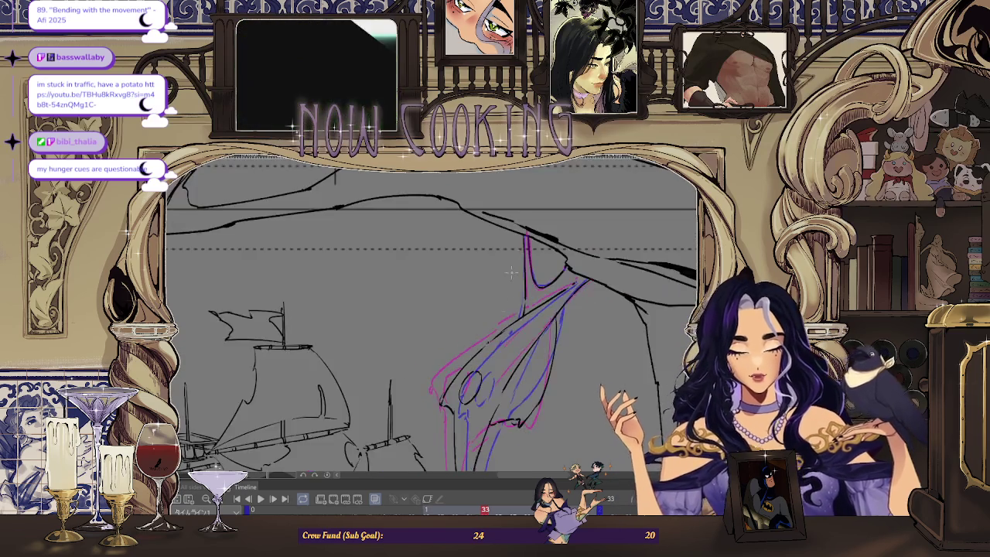
pyautogui.scroll(1, 556, 294)
pyautogui.scroll(1, 550, 317)
pyautogui.scroll(1, 546, 331)
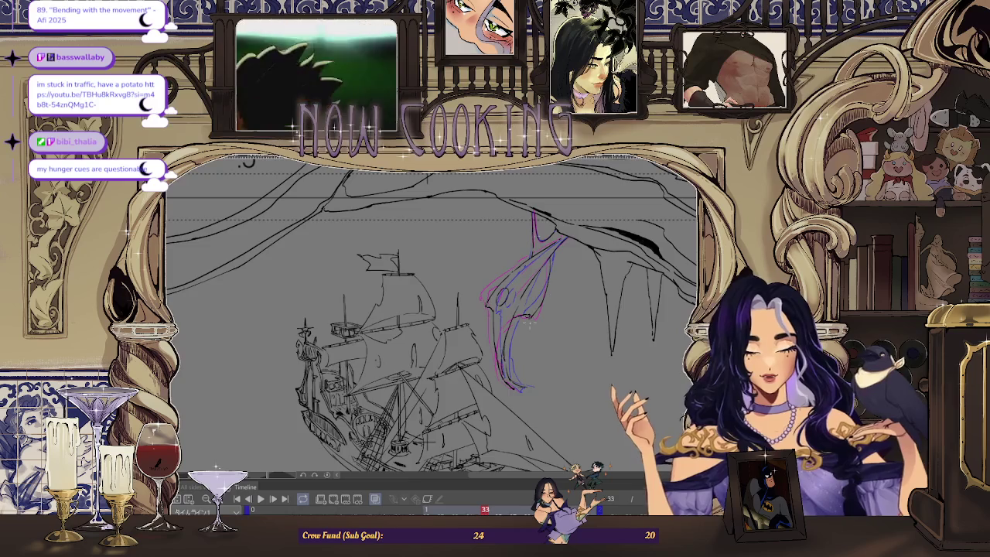
pyautogui.scroll(2, 519, 388)
pyautogui.scroll(2, 514, 386)
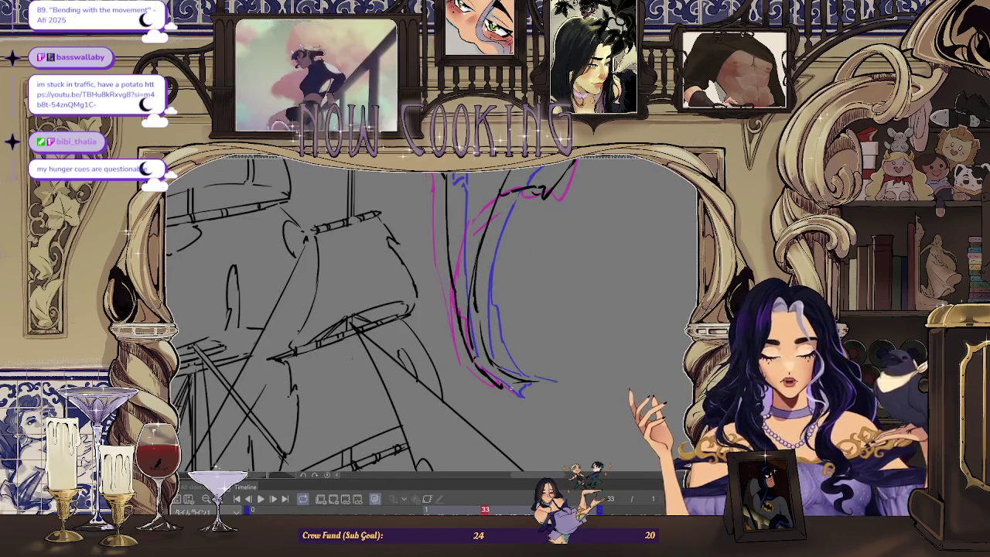
pyautogui.scroll(-3, 510, 388)
# Zoom out and center the whole page in view
pyautogui.click(377, 501)
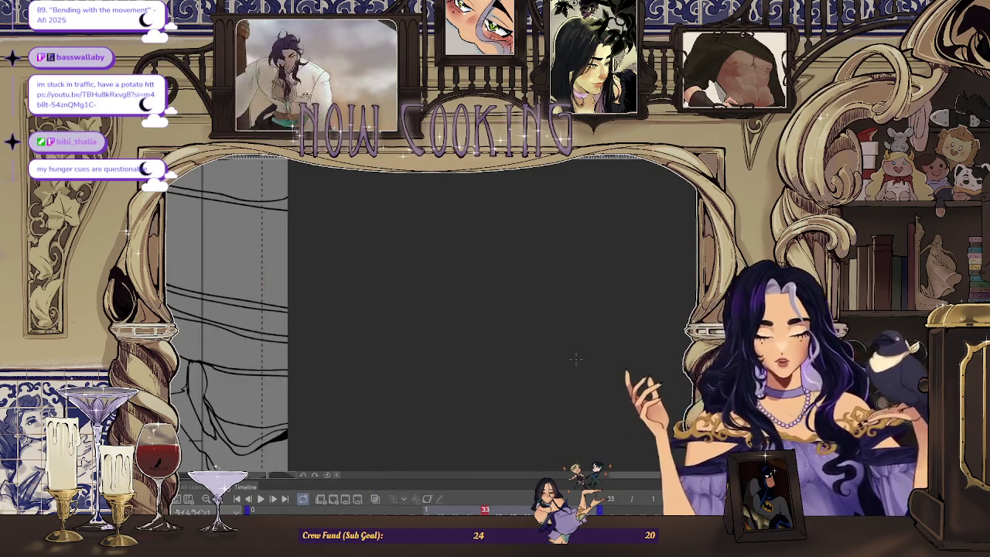
pyautogui.scroll(-2, 232, 348)
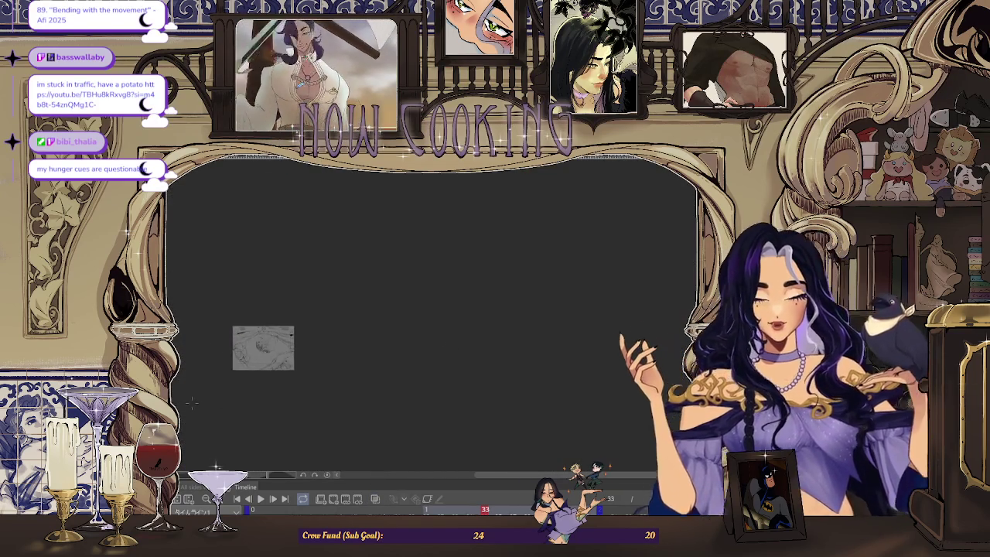
pyautogui.scroll(5, 225, 348)
pyautogui.scroll(1, 224, 348)
pyautogui.moveTo(275, 484); pyautogui.dragTo(238, 501)
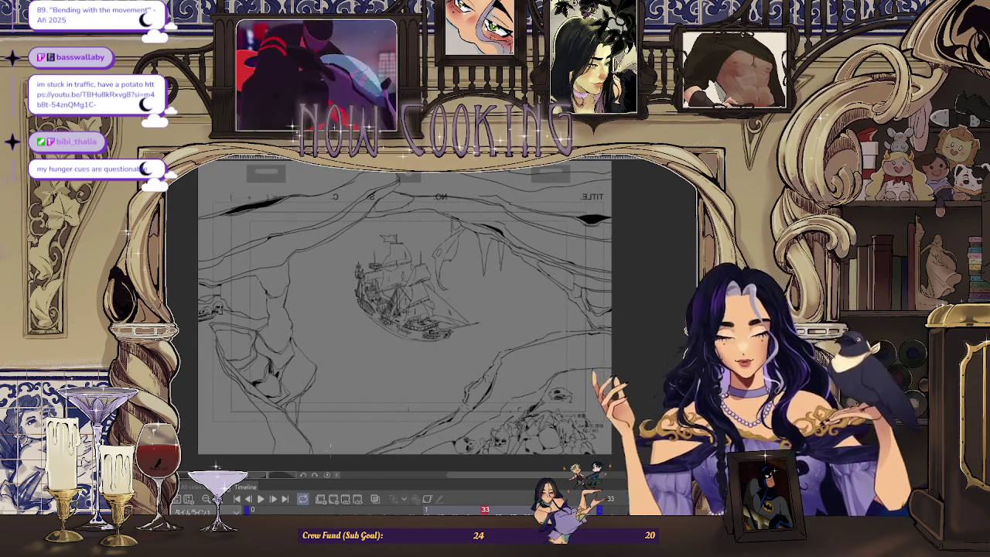
# Play the cave and ship animation through, then stop playback
pyautogui.click(261, 499)
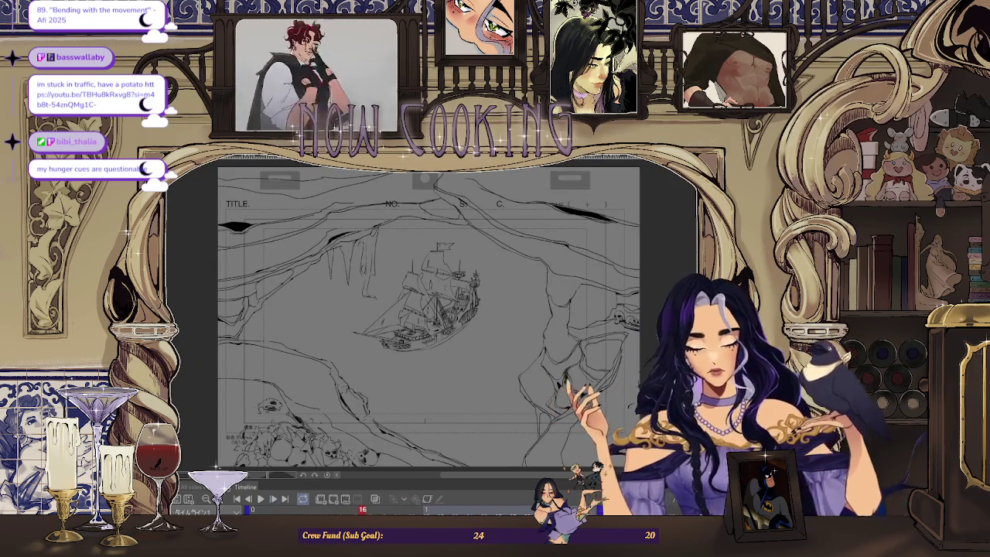
pyautogui.click(453, 508)
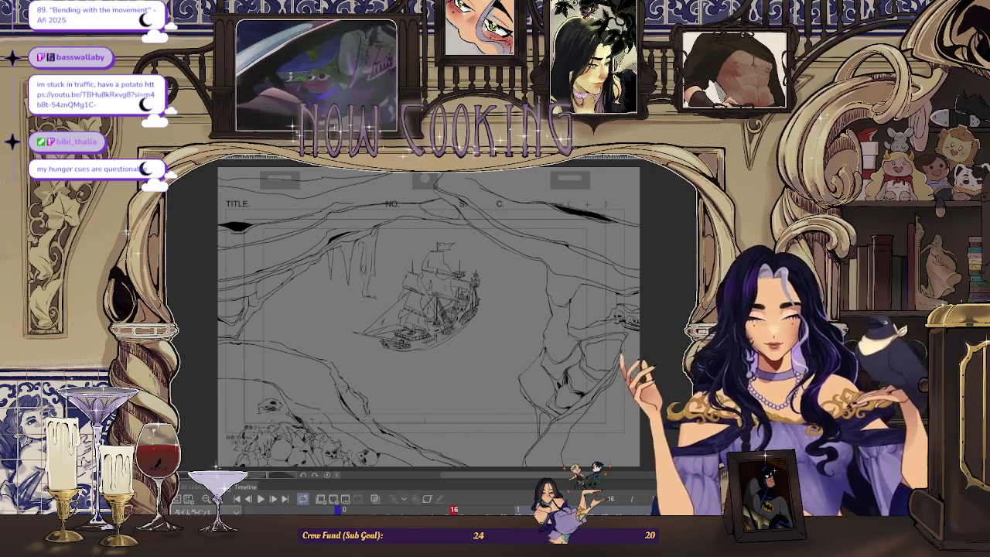
# Jump the playhead back to frame 1 on the Timeline
pyautogui.click(359, 510)
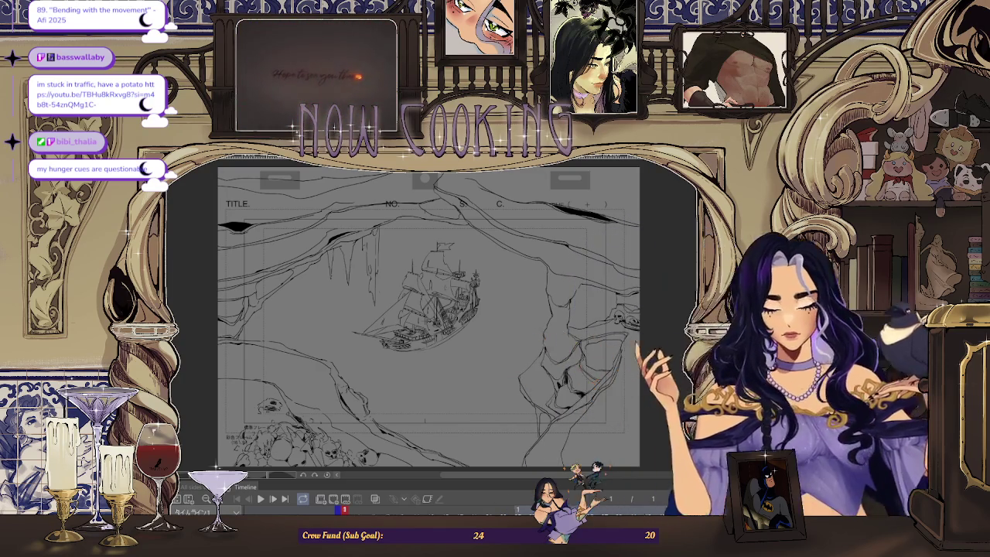
# Flip the canvas view horizontally and zoom in on the ship and cave wall
pyautogui.press('h')
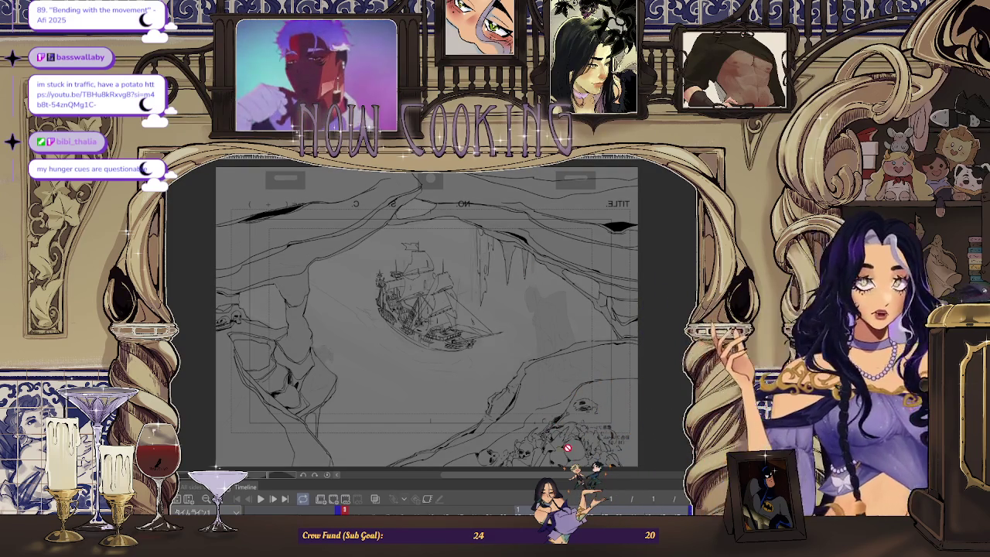
pyautogui.scroll(2, 567, 447)
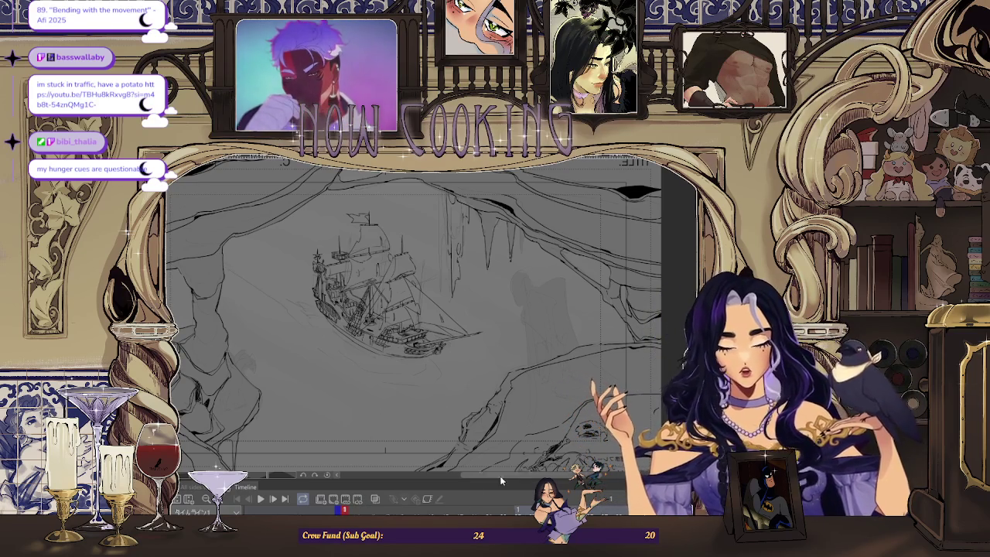
pyautogui.scroll(-2, 390, 309)
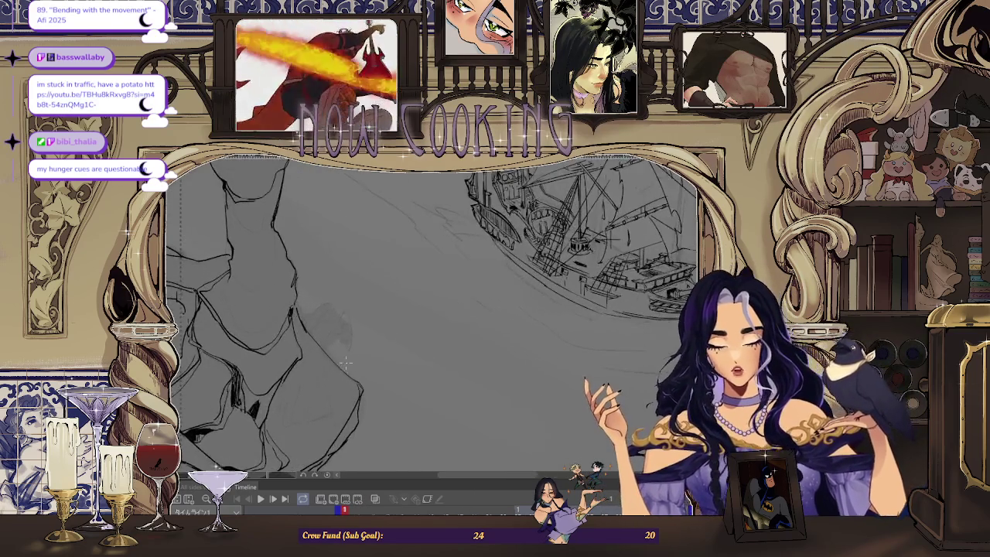
pyautogui.scroll(2, 301, 396)
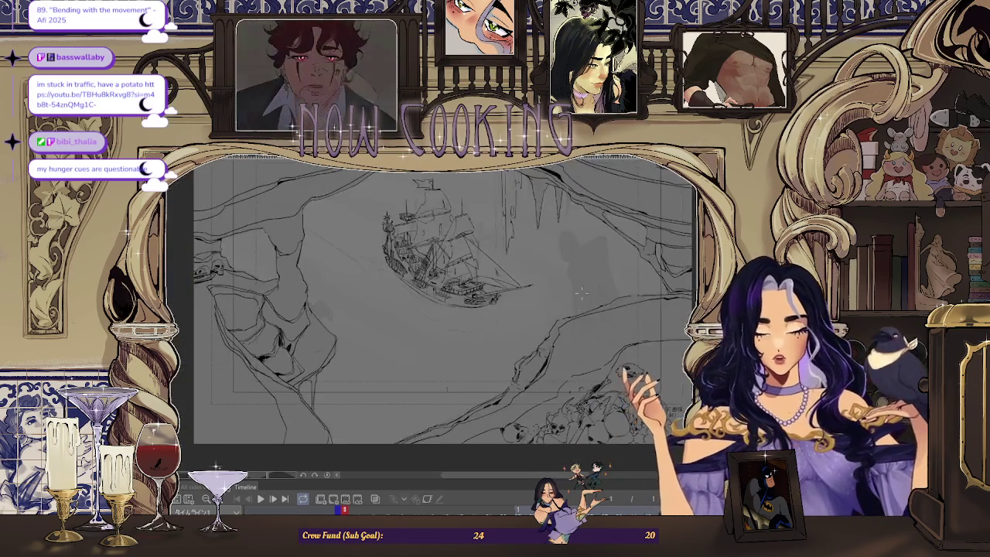
# Rotate and pan the view to level the ship, zoom in, and flip the canvas again
pyautogui.moveTo(371, 340)
pyautogui.mouseDown()
pyautogui.moveTo(571, 278)
pyautogui.moveTo(651, 344)
pyautogui.mouseUp()
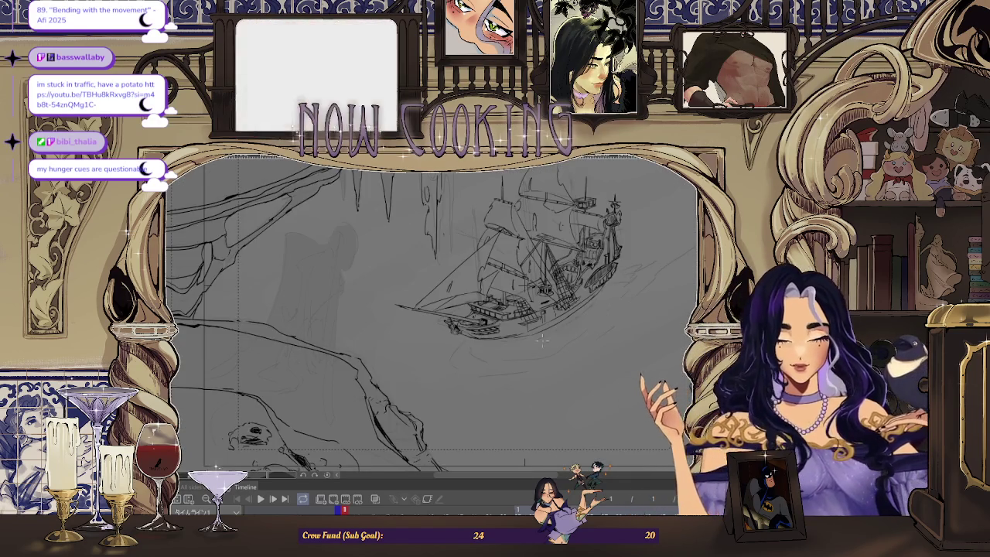
pyautogui.scroll(-3, 651, 344)
pyautogui.scroll(1, 650, 345)
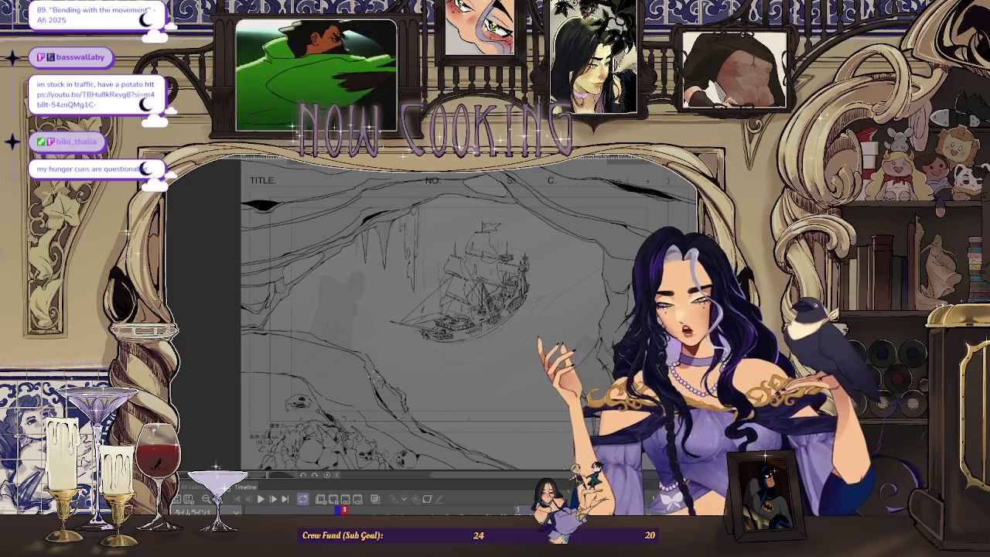
pyautogui.scroll(2, 309, 300)
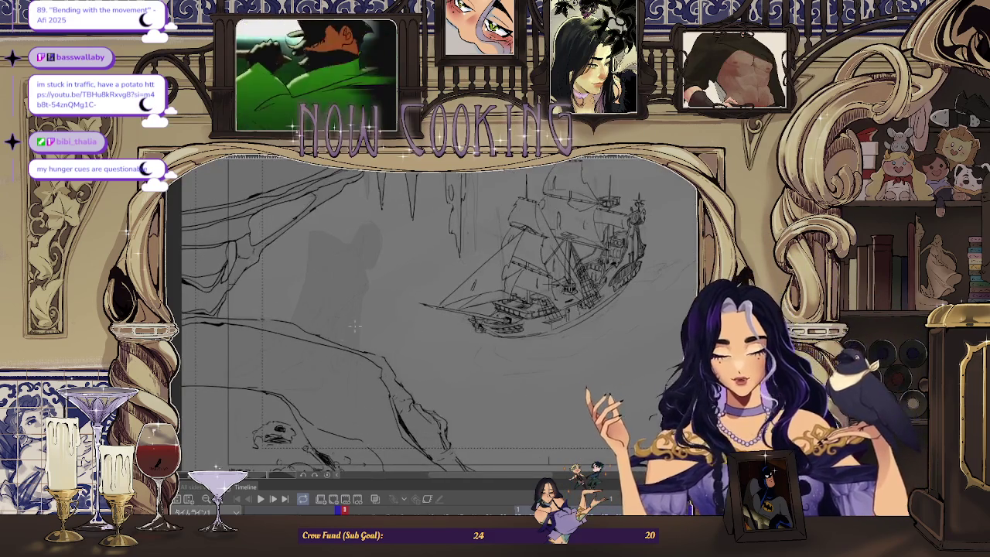
pyautogui.scroll(-2, 439, 317)
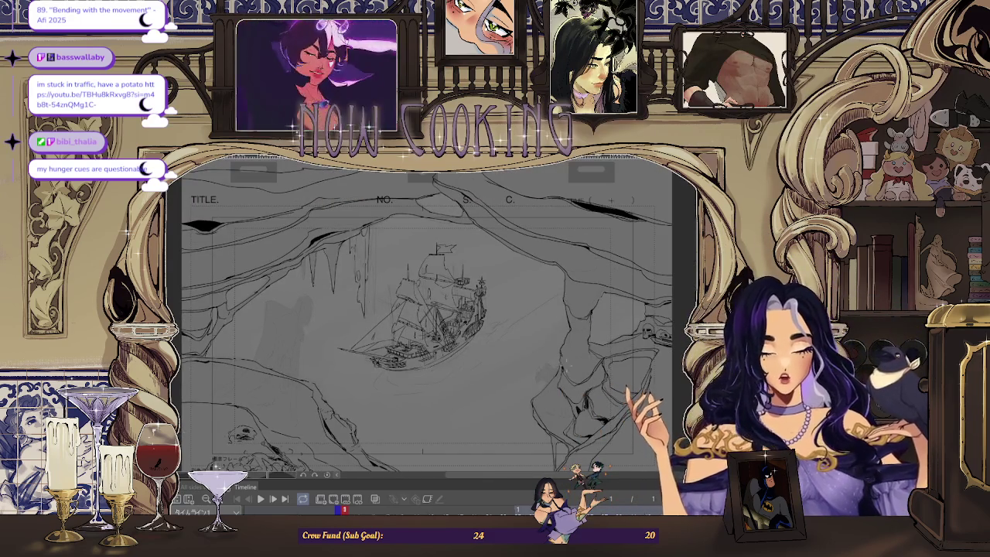
pyautogui.scroll(2, 568, 364)
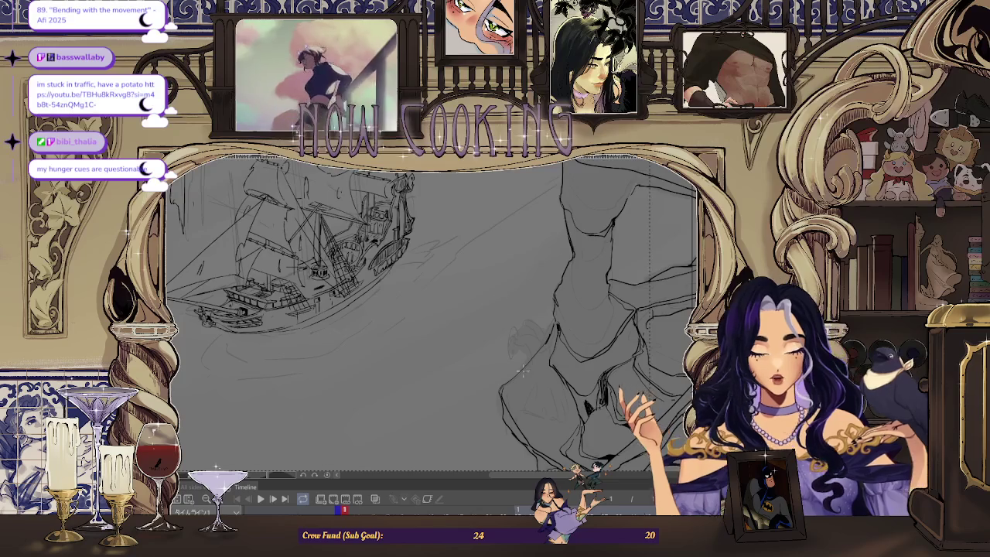
pyautogui.scroll(1, 516, 383)
pyautogui.press('h')
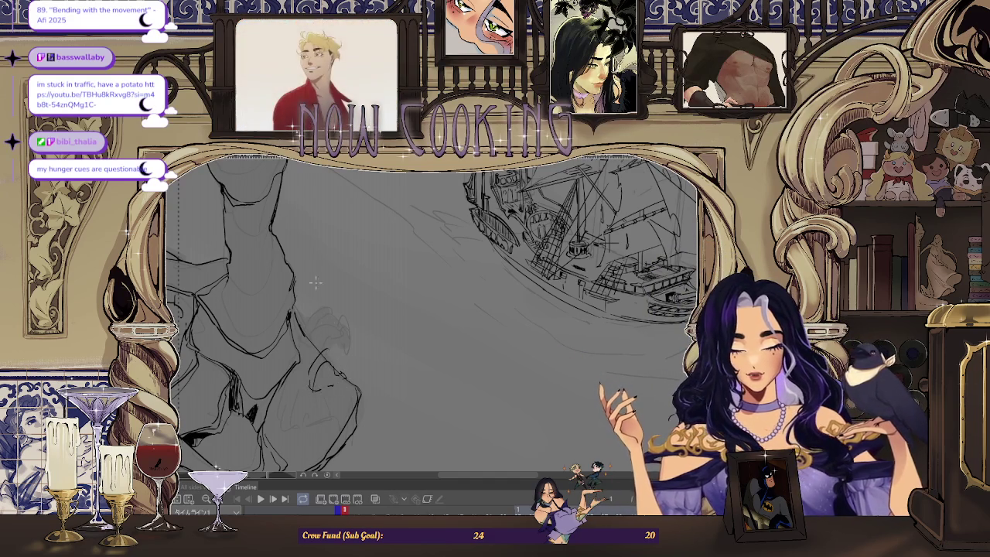
# Pencil a curve closing the right side of the small oval lens by the figure's face
pyautogui.moveTo(305, 331); pyautogui.dragTo(212, 342)
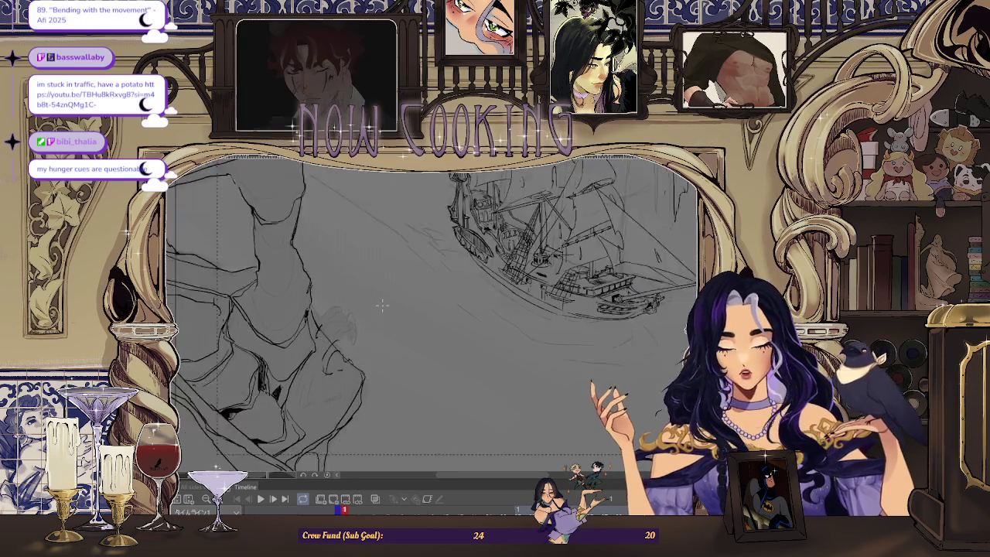
pyautogui.press('h')
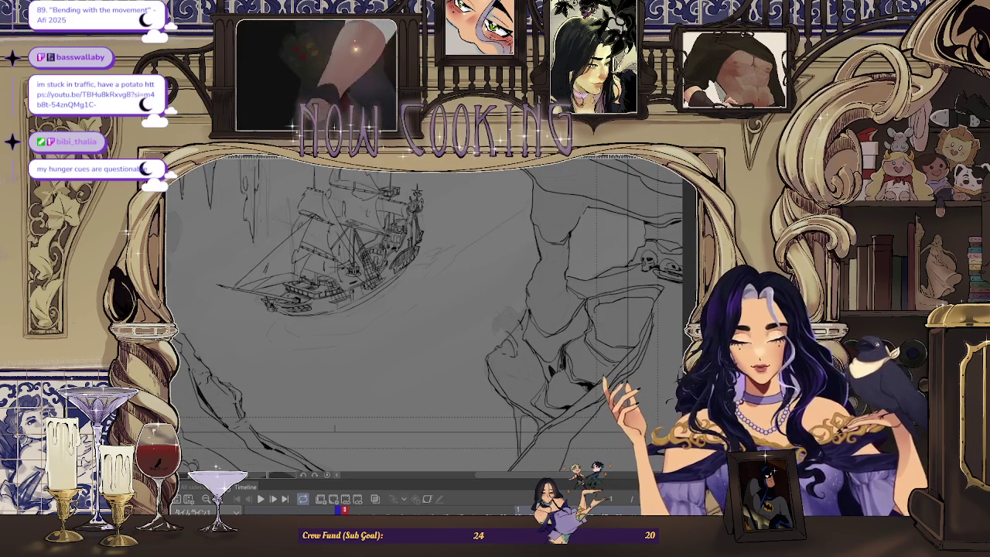
pyautogui.moveTo(504, 307); pyautogui.dragTo(520, 326)
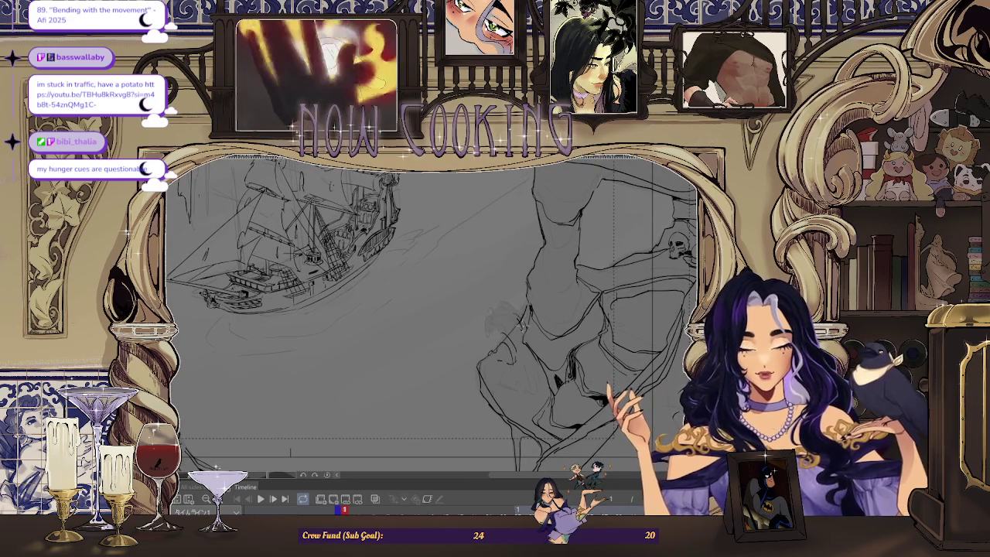
pyautogui.scroll(2, 515, 321)
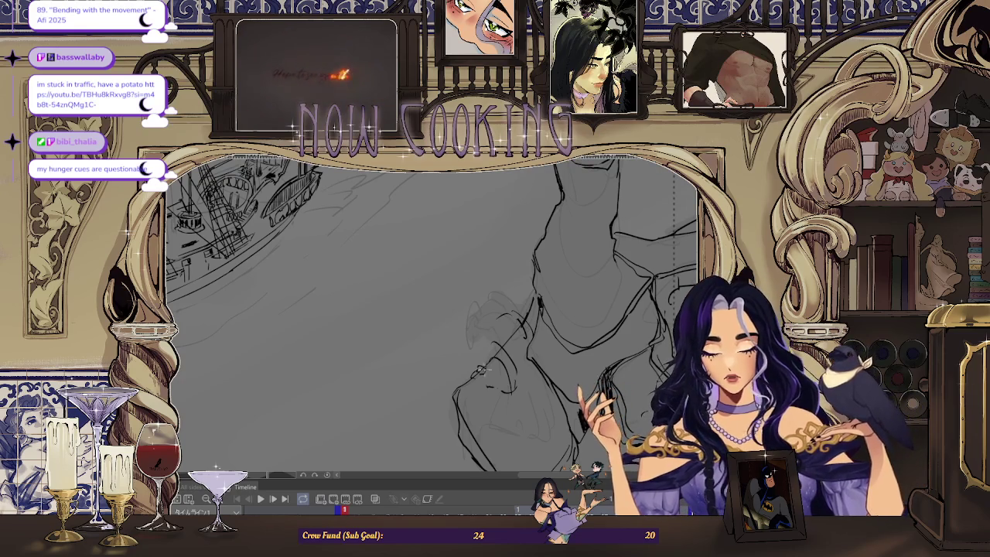
pyautogui.scroll(1, 488, 378)
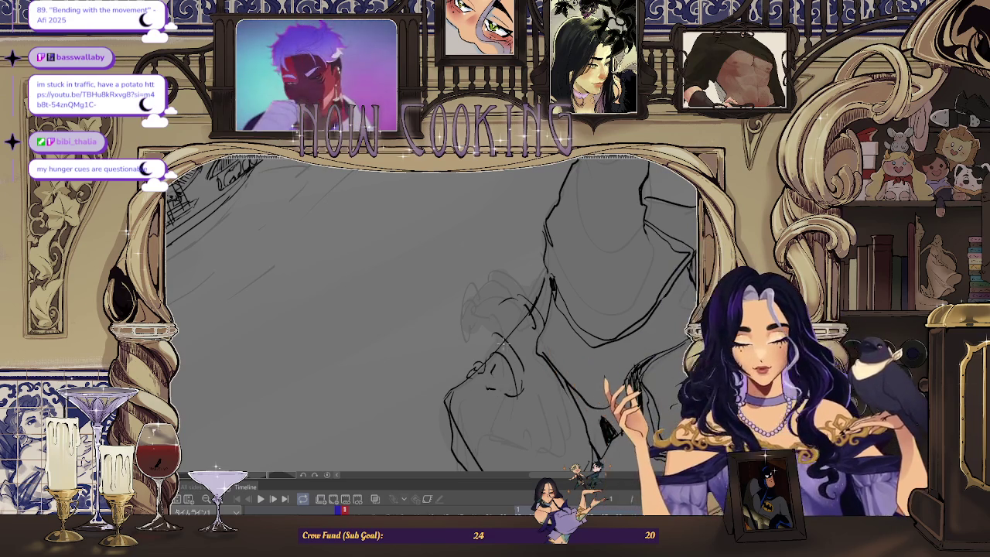
pyautogui.hscroll(5, 433, 325)
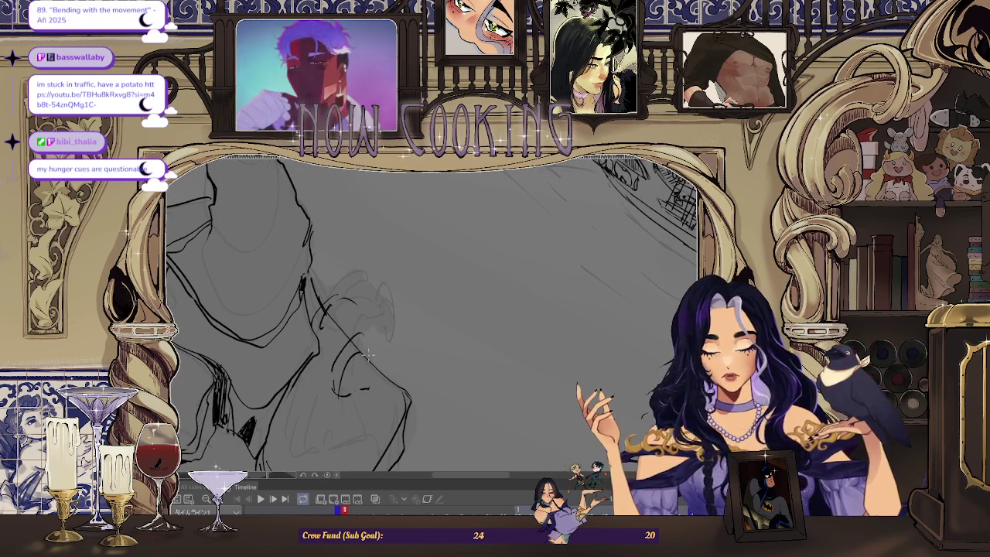
pyautogui.moveTo(379, 351); pyautogui.dragTo(365, 370)
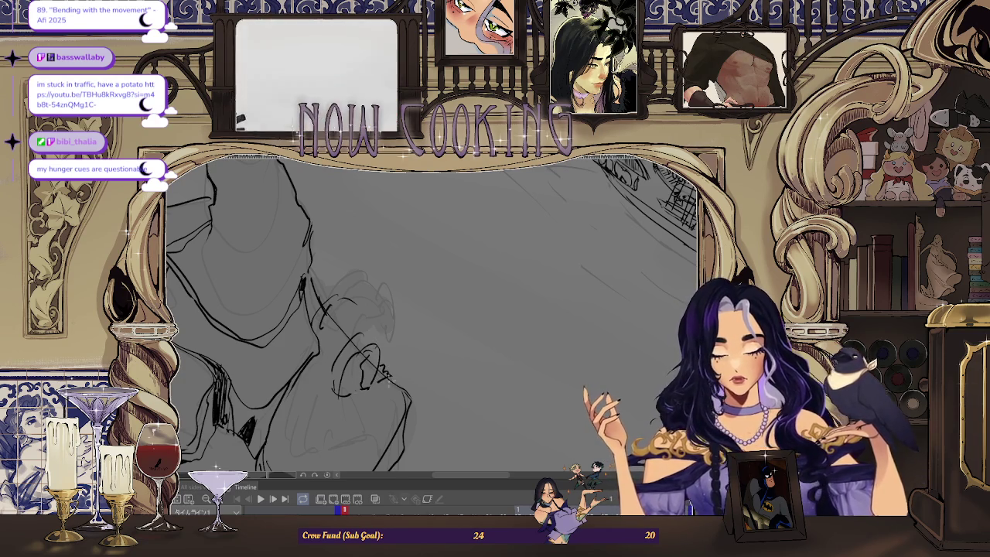
pyautogui.moveTo(357, 300); pyautogui.dragTo(383, 362)
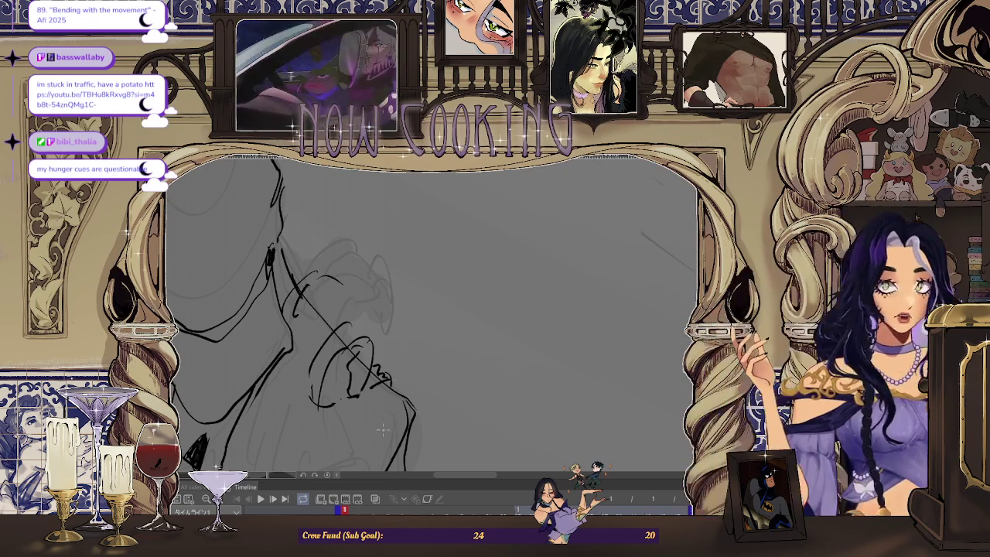
# Sketch new strokes near the figure's glasses, then erase the top part of that scribble
pyautogui.scroll(2, 383, 348)
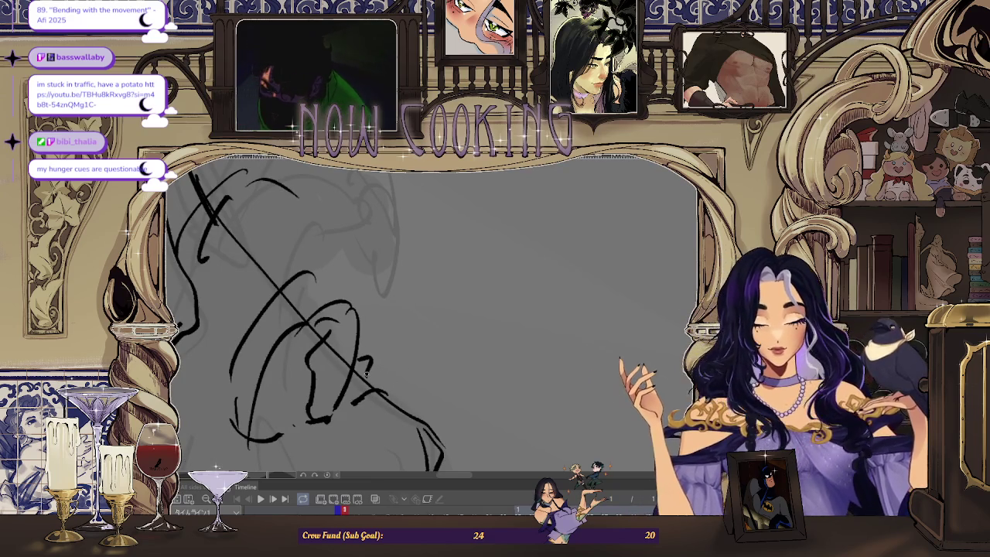
pyautogui.moveTo(392, 375)
pyautogui.mouseDown()
pyautogui.moveTo(373, 381)
pyautogui.moveTo(390, 396)
pyautogui.mouseUp()
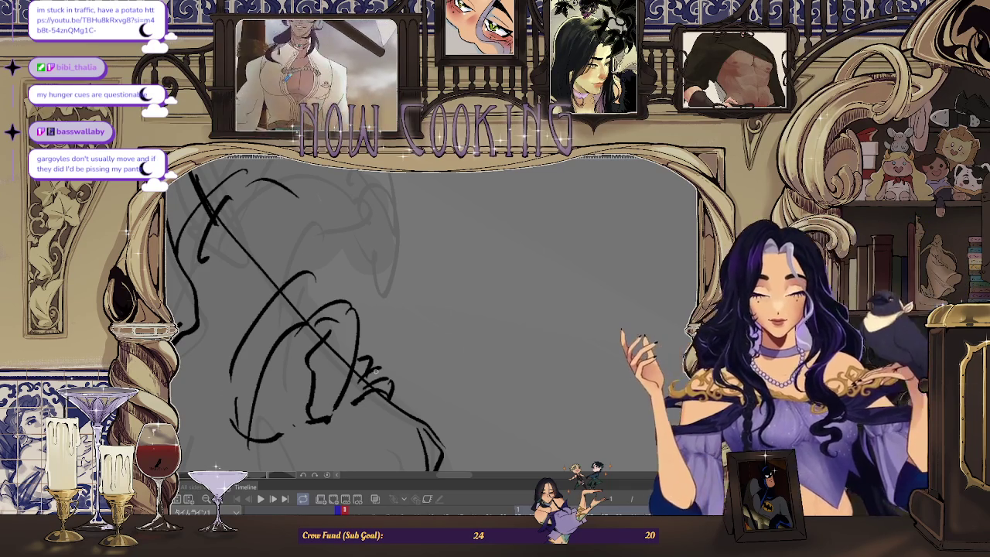
pyautogui.scroll(2, 396, 357)
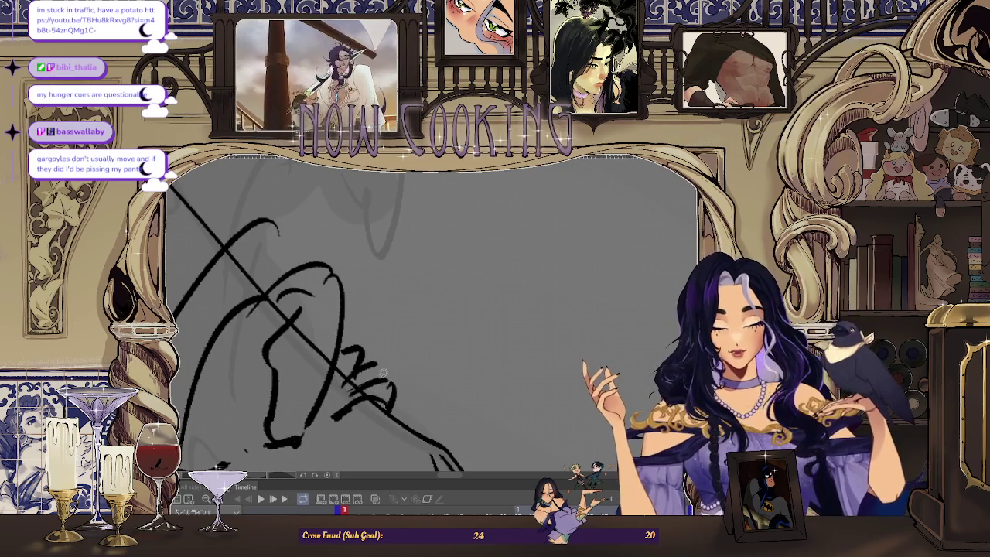
pyautogui.moveTo(387, 349); pyautogui.dragTo(371, 387)
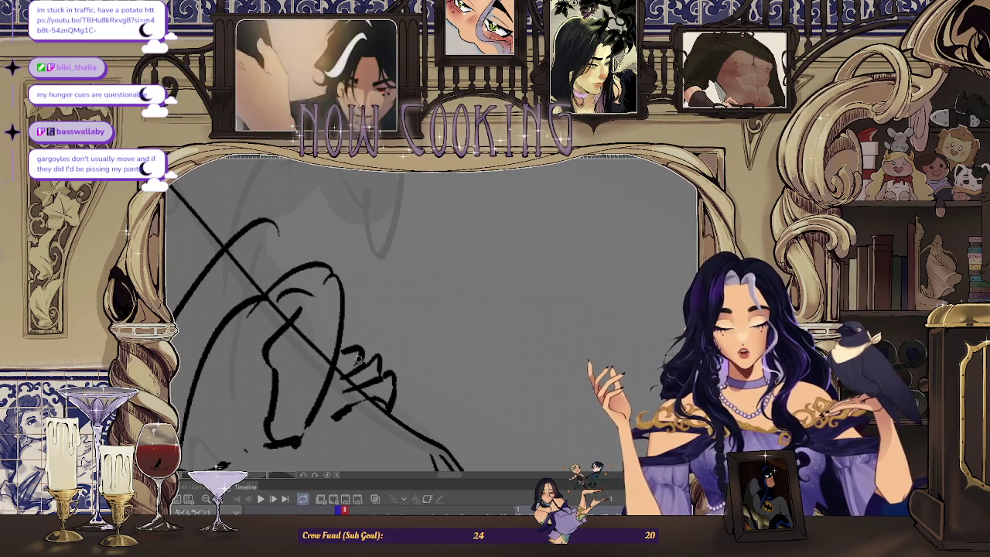
pyautogui.moveTo(355, 344); pyautogui.dragTo(335, 364)
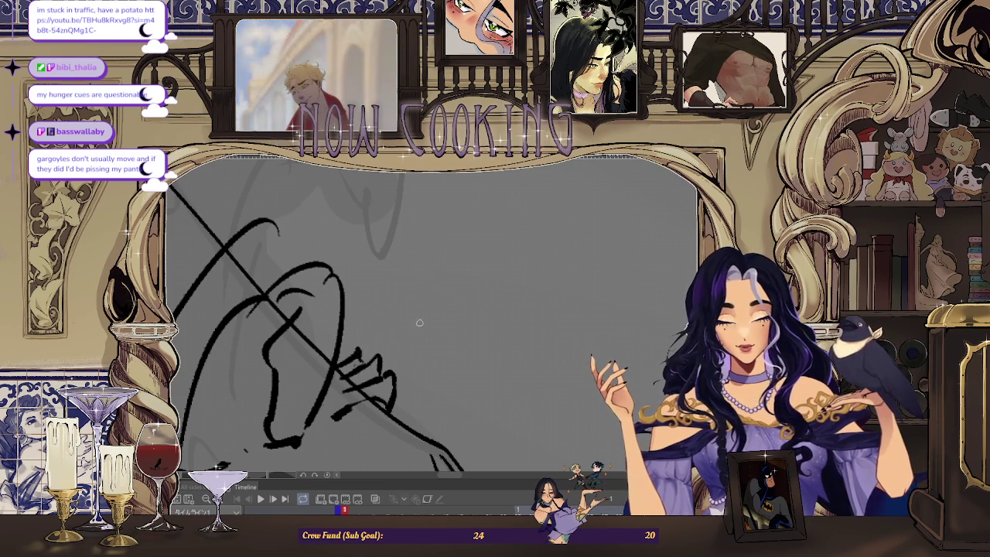
# Rotate, tilt and mirror the canvas view to check the reworked glasses area
pyautogui.scroll(-2, 571, 272)
pyautogui.moveTo(571, 272); pyautogui.dragTo(464, 309)
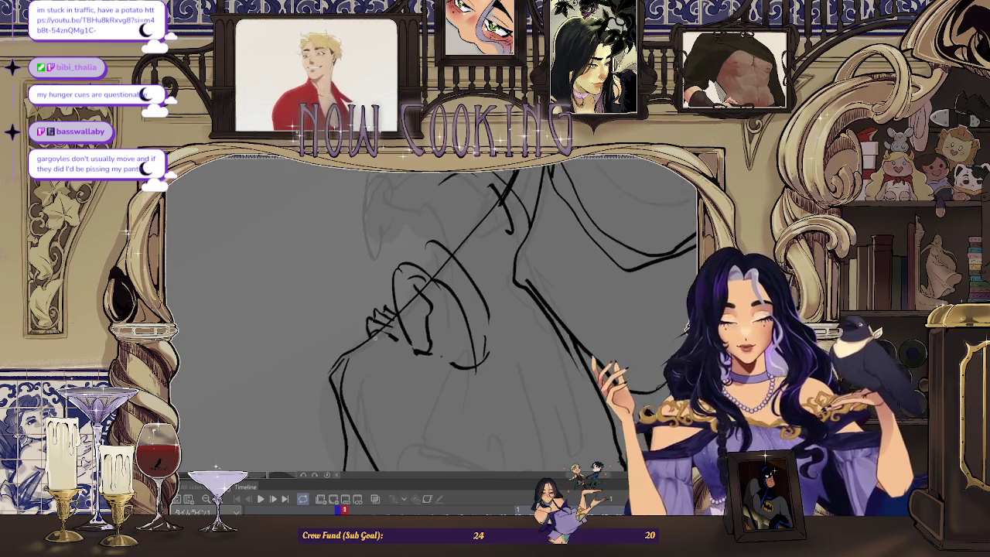
pyautogui.moveTo(374, 335); pyautogui.dragTo(433, 312)
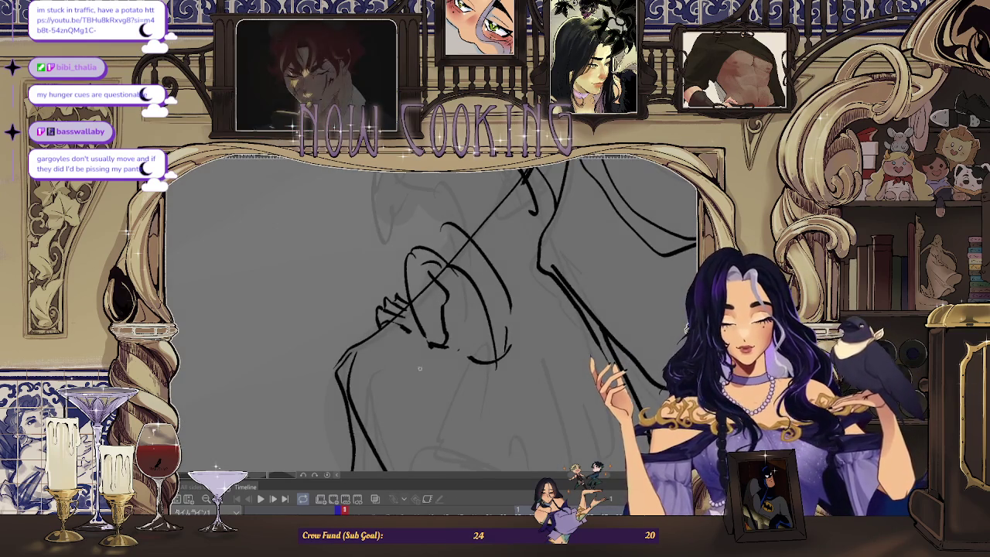
pyautogui.moveTo(420, 368); pyautogui.dragTo(431, 354)
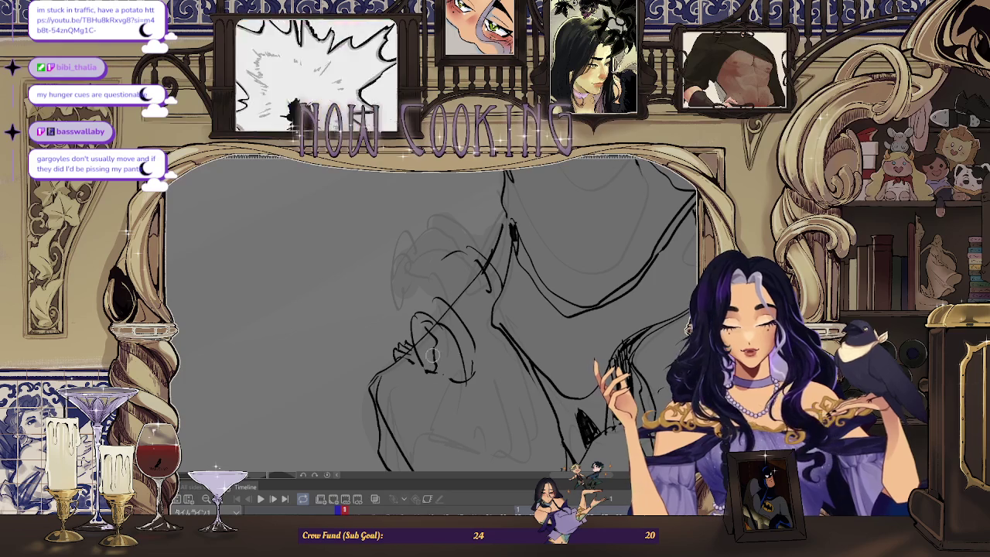
pyautogui.moveTo(431, 354); pyautogui.dragTo(428, 366)
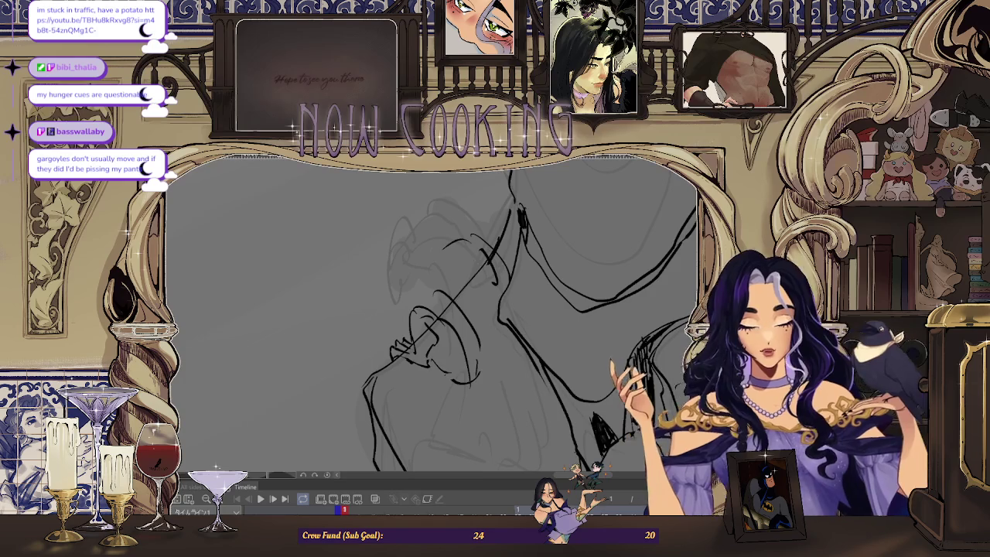
pyautogui.press('h')
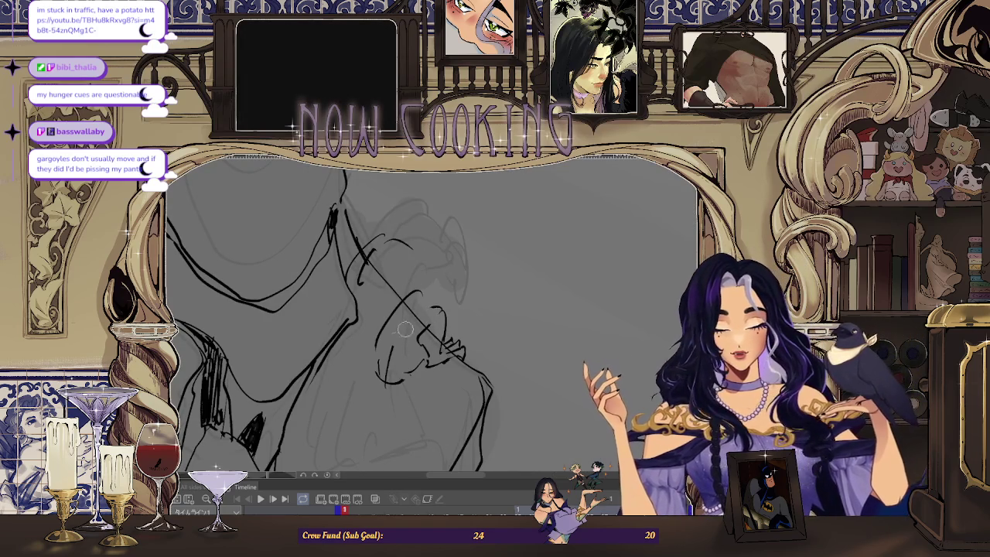
pyautogui.moveTo(418, 318); pyautogui.dragTo(419, 316)
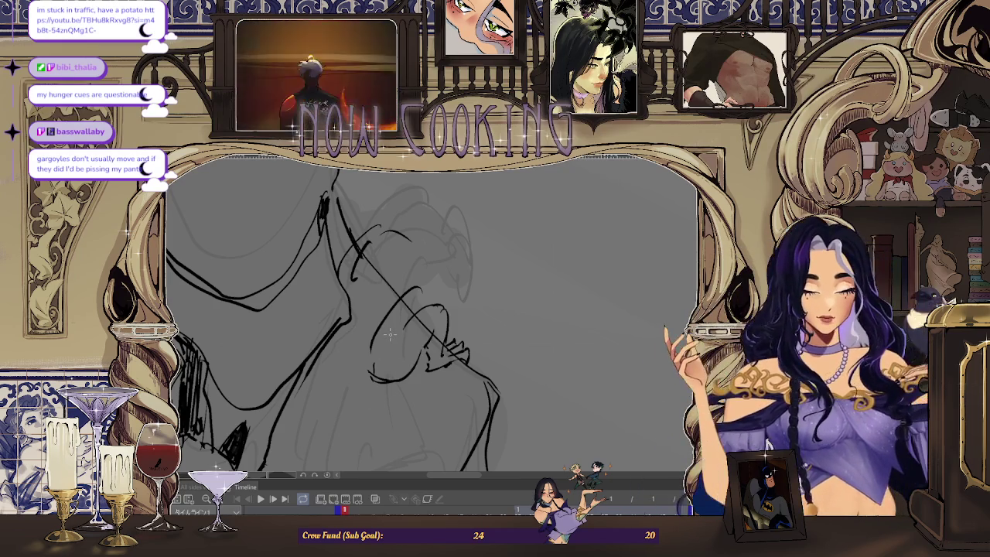
pyautogui.scroll(-1, 477, 243)
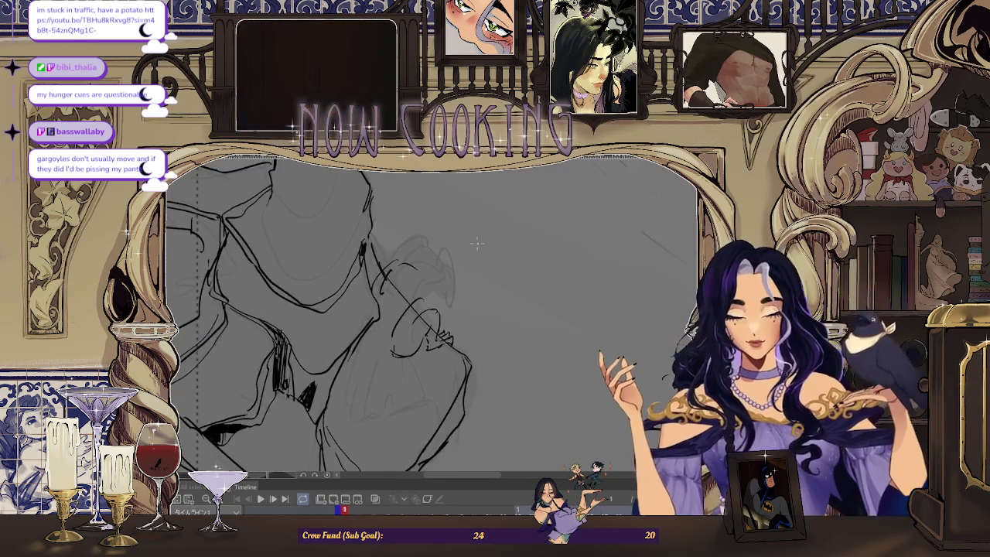
# Add a short dark line beside the glasses with the view mirrored
pyautogui.press('m')
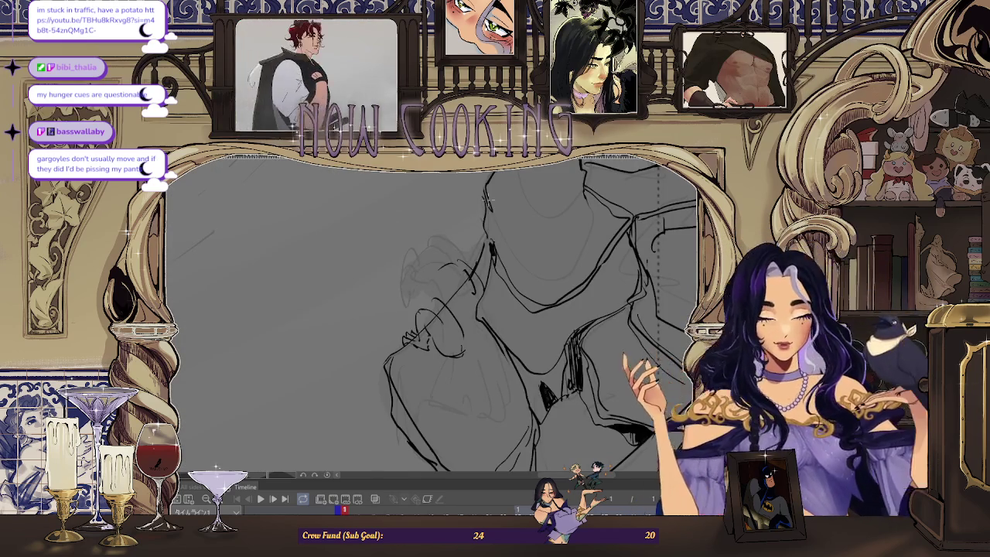
pyautogui.scroll(-1, 428, 304)
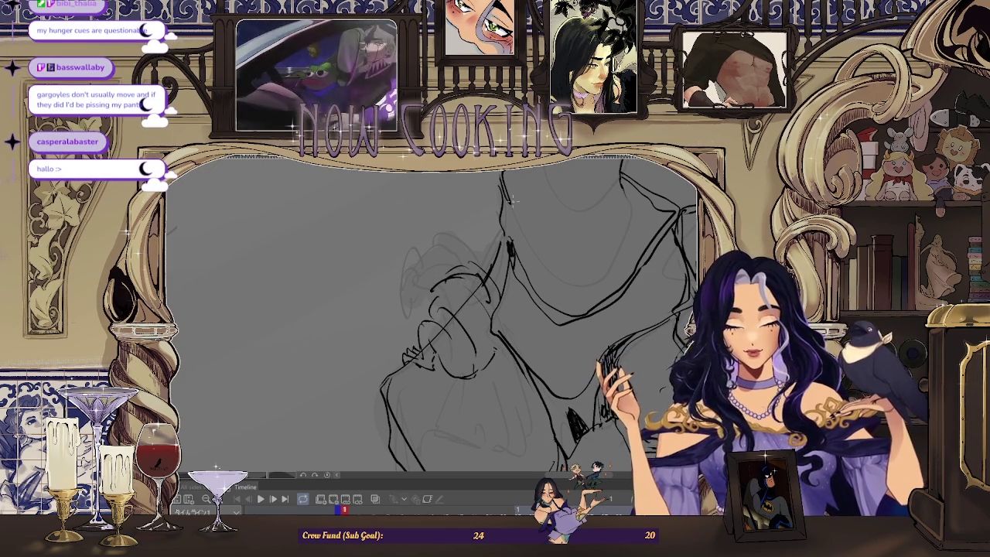
pyautogui.press('h')
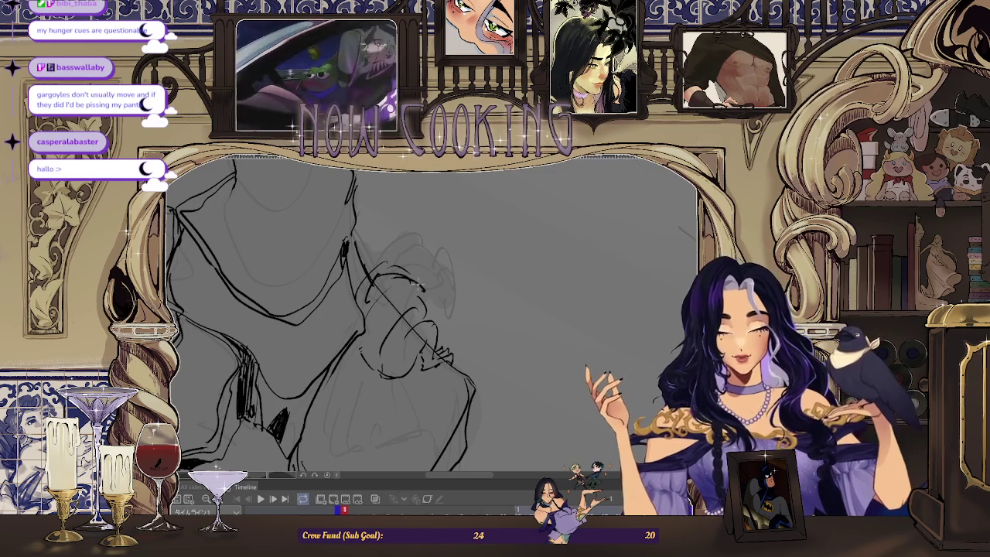
pyautogui.moveTo(423, 284); pyautogui.dragTo(399, 286)
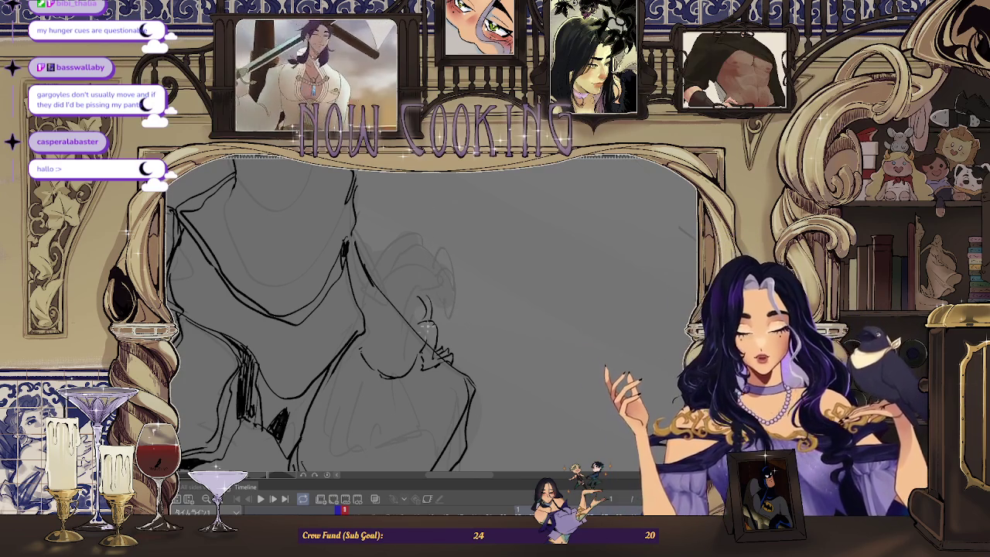
# Flip the view back, tilt it to a new angle, then mirror it again to check proportions
pyautogui.press('h')
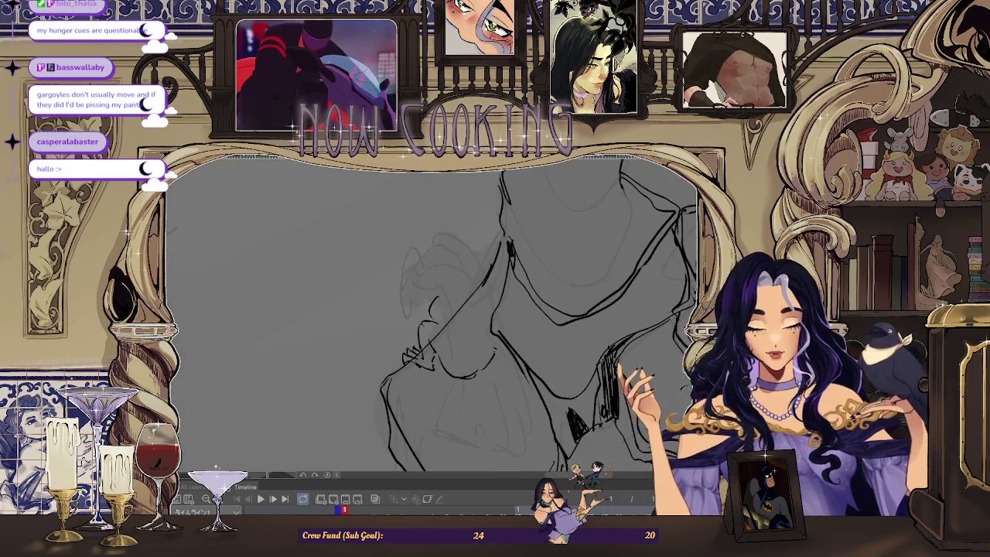
pyautogui.moveTo(460, 272); pyautogui.dragTo(456, 316)
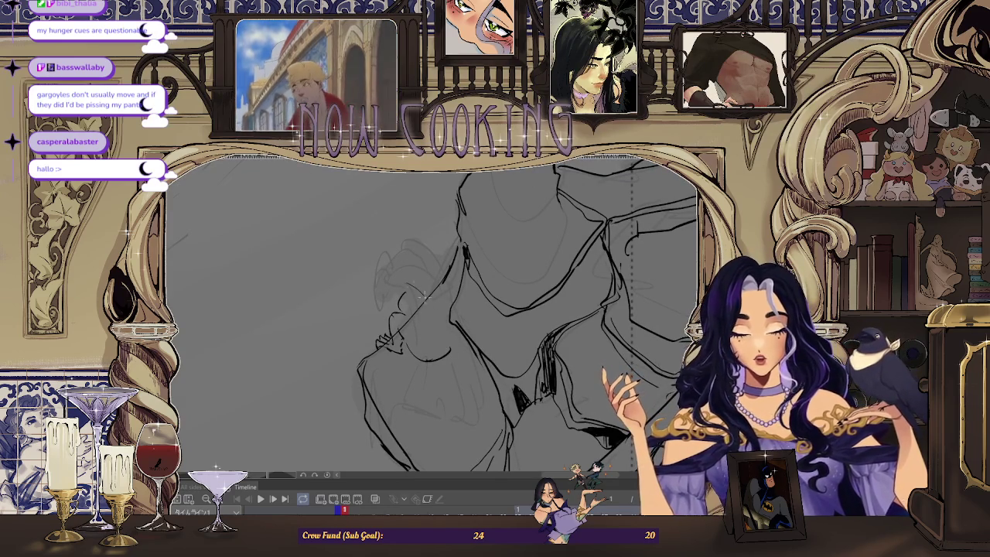
pyautogui.press('h')
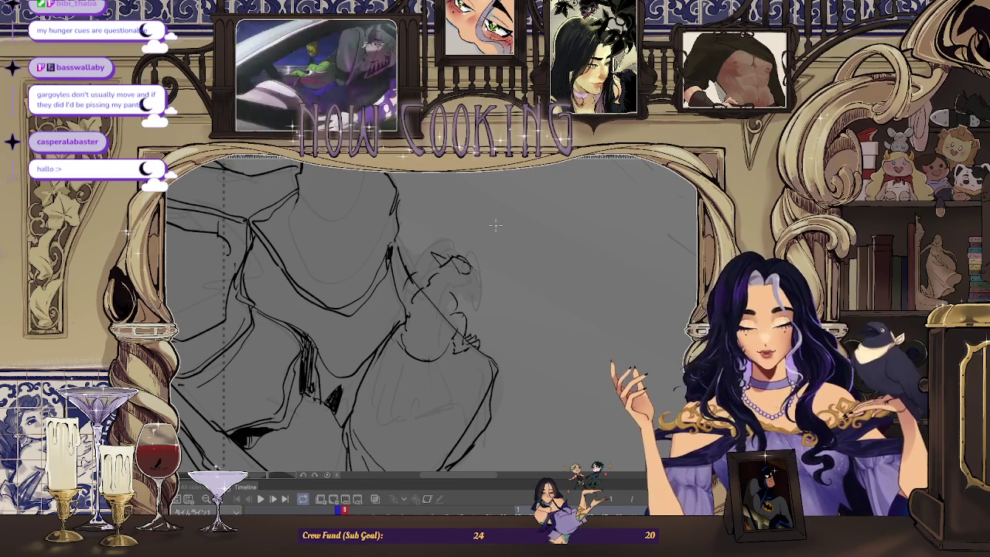
# Rotate the canvas view around the hanging figure to a new angle
pyautogui.moveTo(455, 205); pyautogui.dragTo(454, 263)
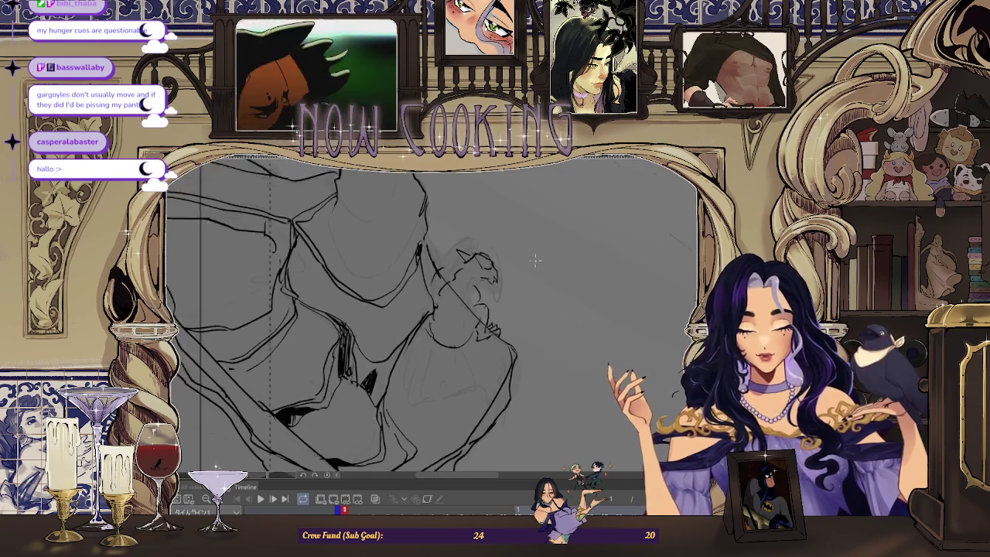
pyautogui.moveTo(441, 295); pyautogui.dragTo(424, 229)
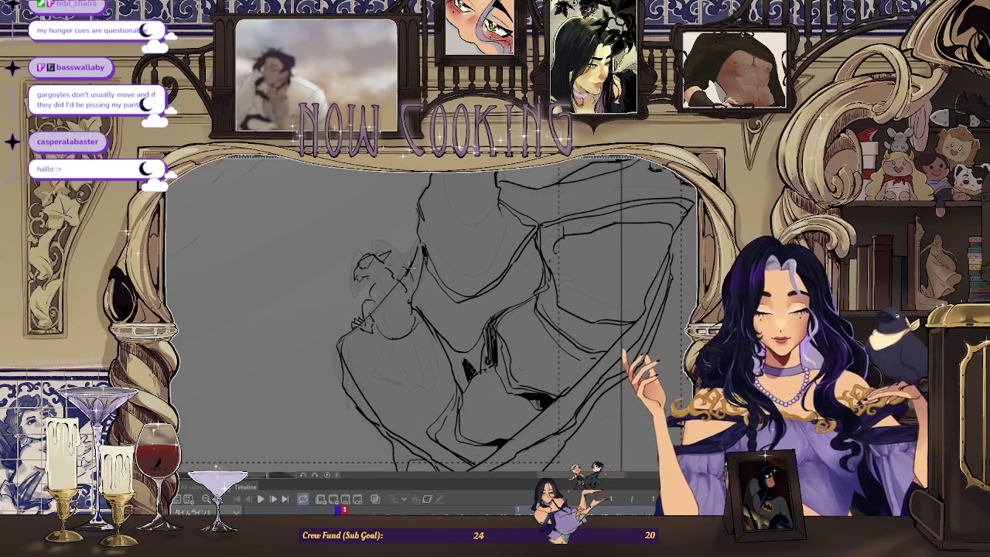
pyautogui.moveTo(364, 317); pyautogui.dragTo(379, 282)
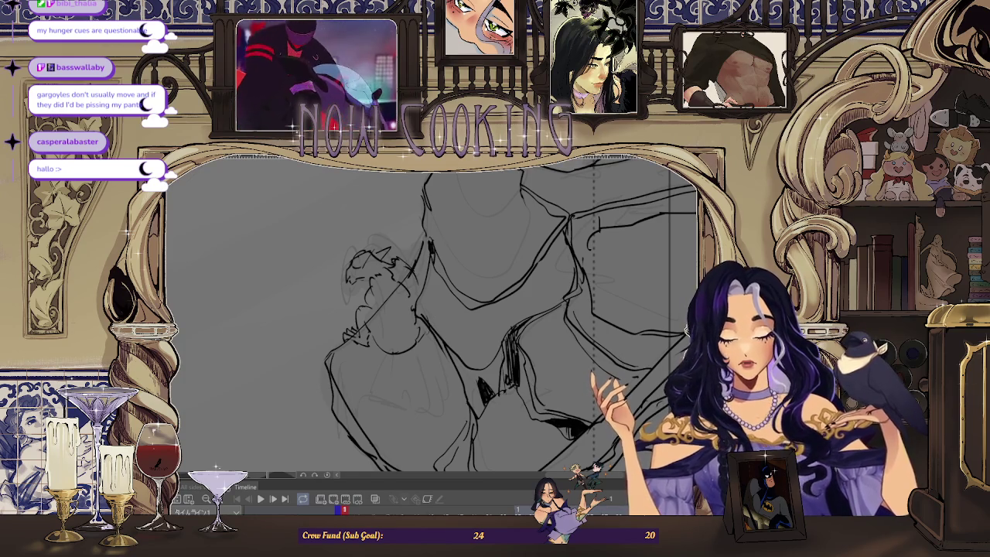
# Mirror the view and compare the small creature's head between neighbouring frames
pyautogui.press('h')
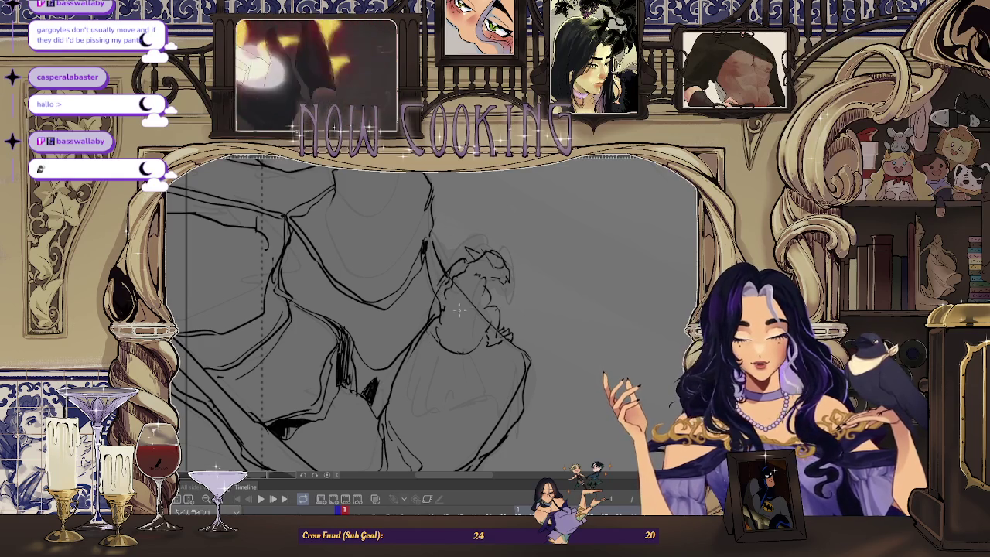
pyautogui.press('h')
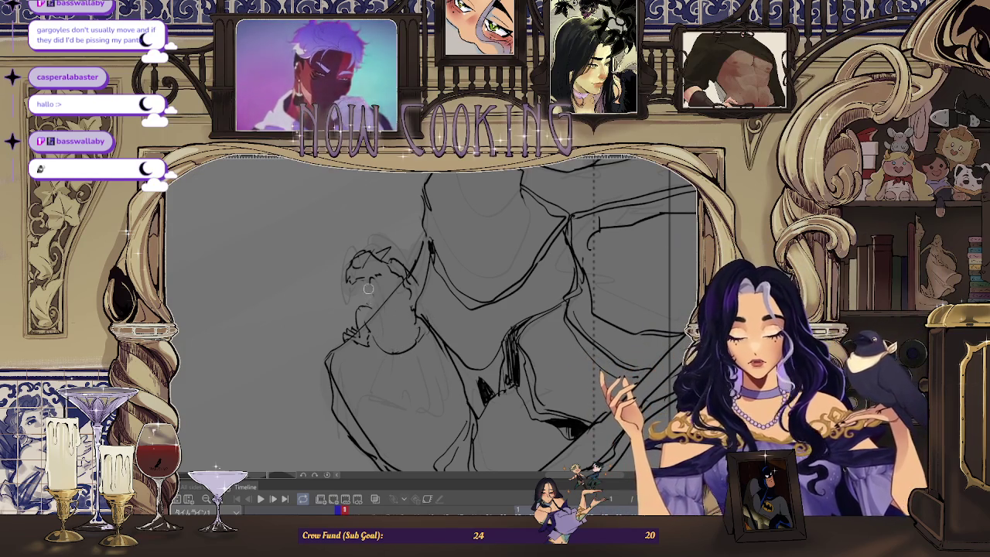
pyautogui.hotkey('ctrl', 'z')
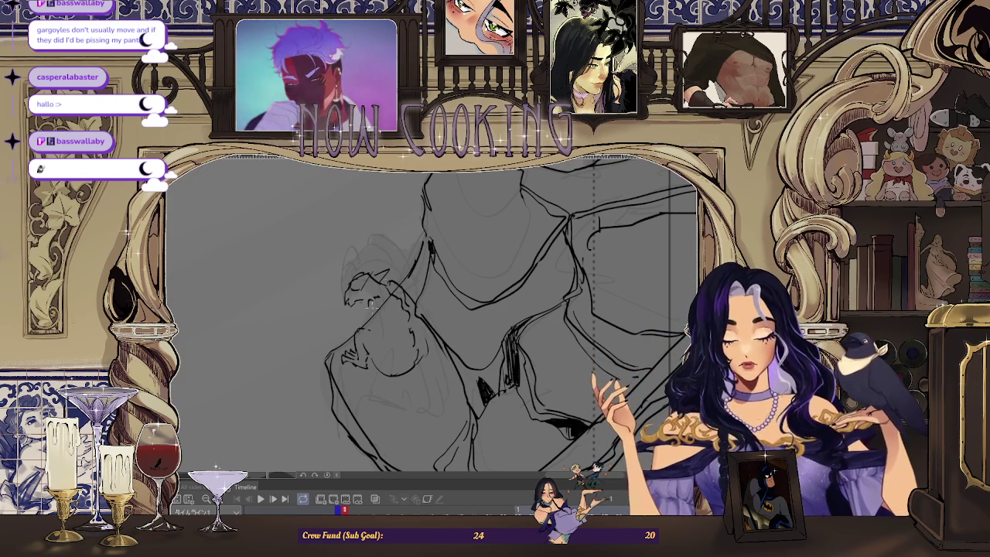
pyautogui.hotkey('ctrl', 'y')
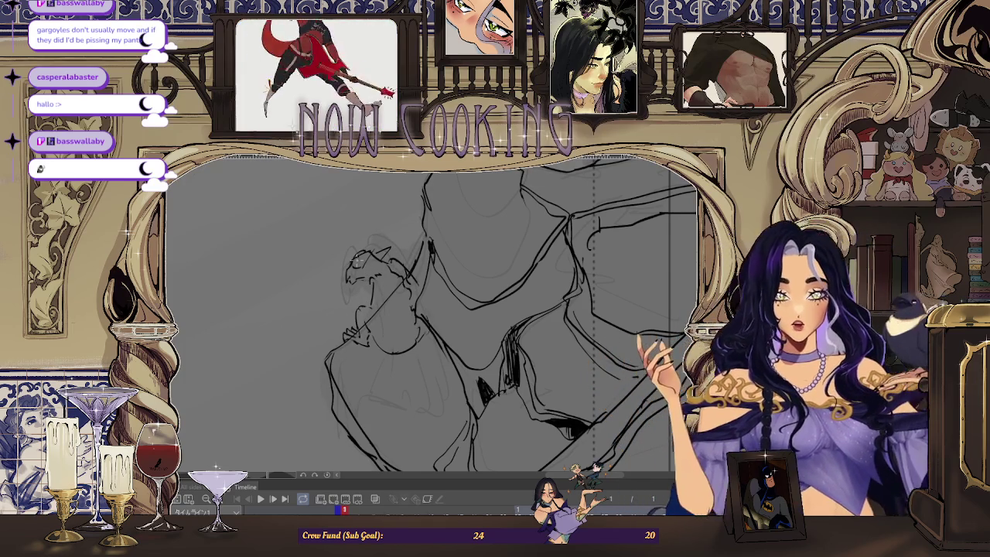
# Erase stray strokes on the small creature's head, mirroring the view before and after
pyautogui.press('h')
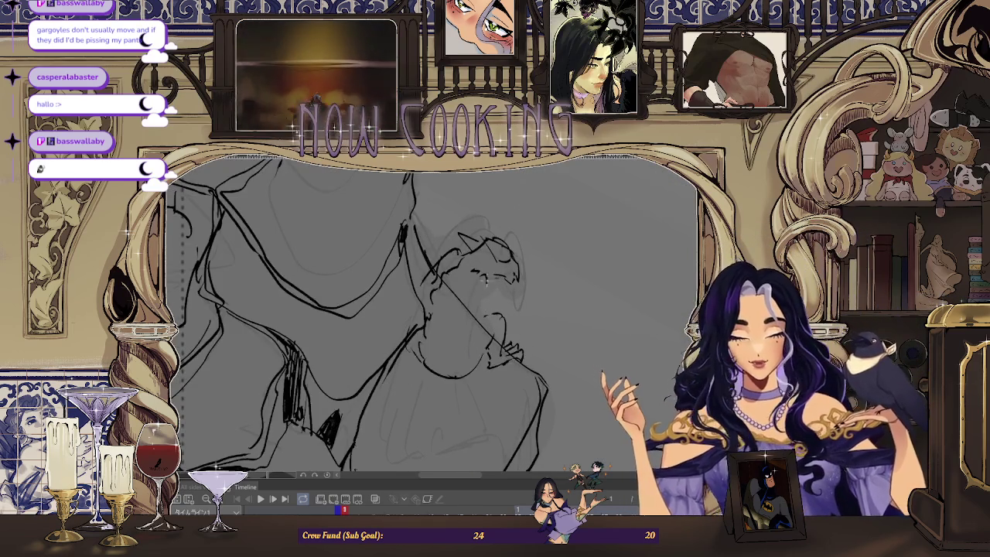
pyautogui.hotkey('ctrl', 'z')
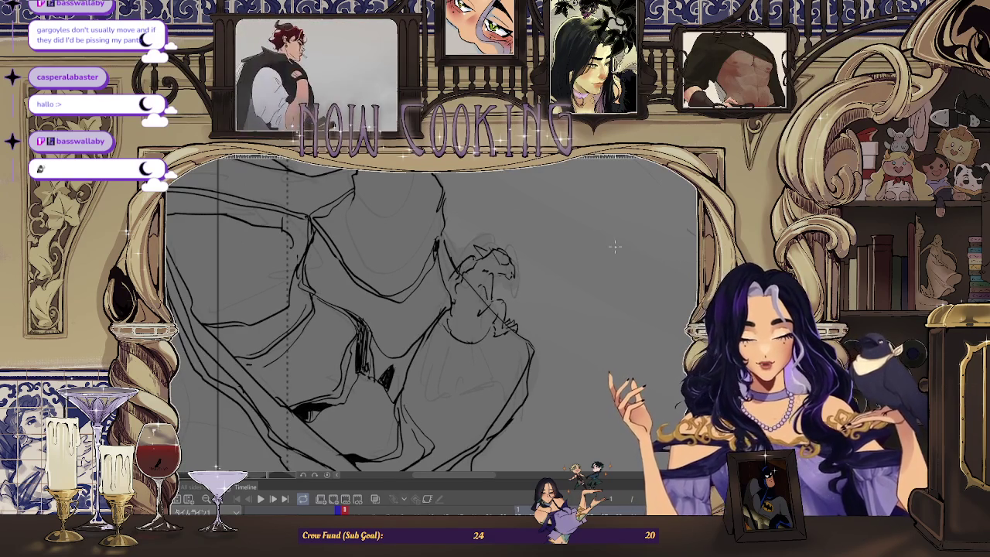
pyautogui.press('h')
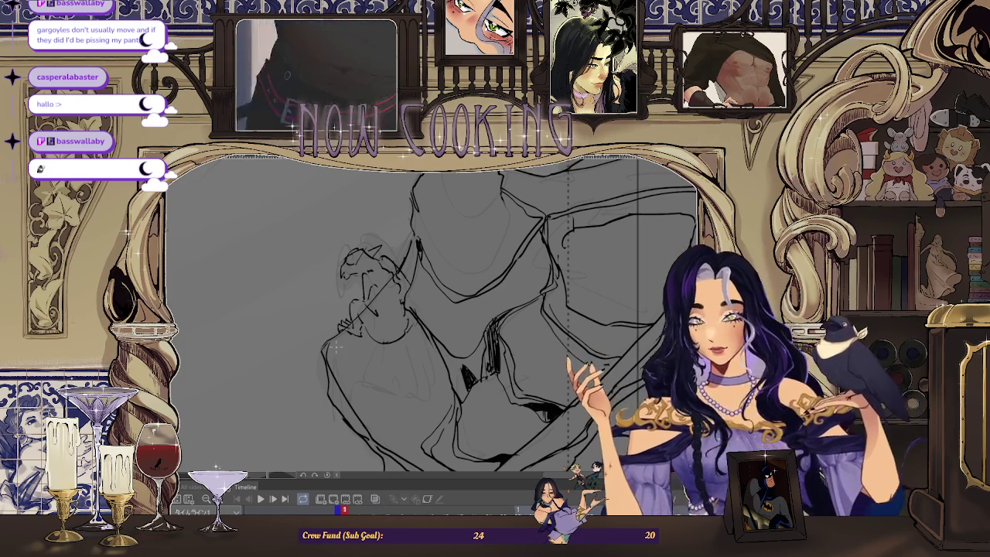
pyautogui.moveTo(354, 305); pyautogui.dragTo(340, 332)
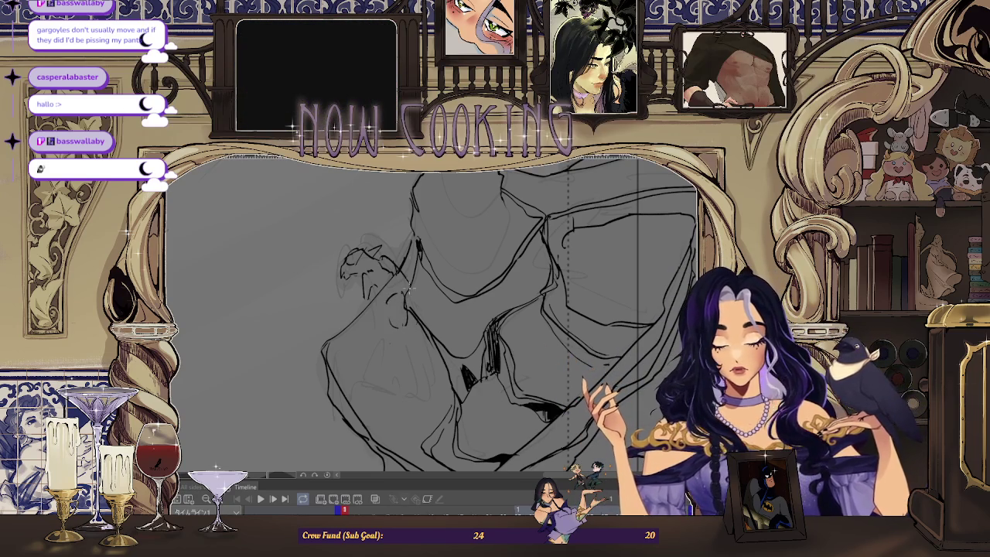
pyautogui.press('h')
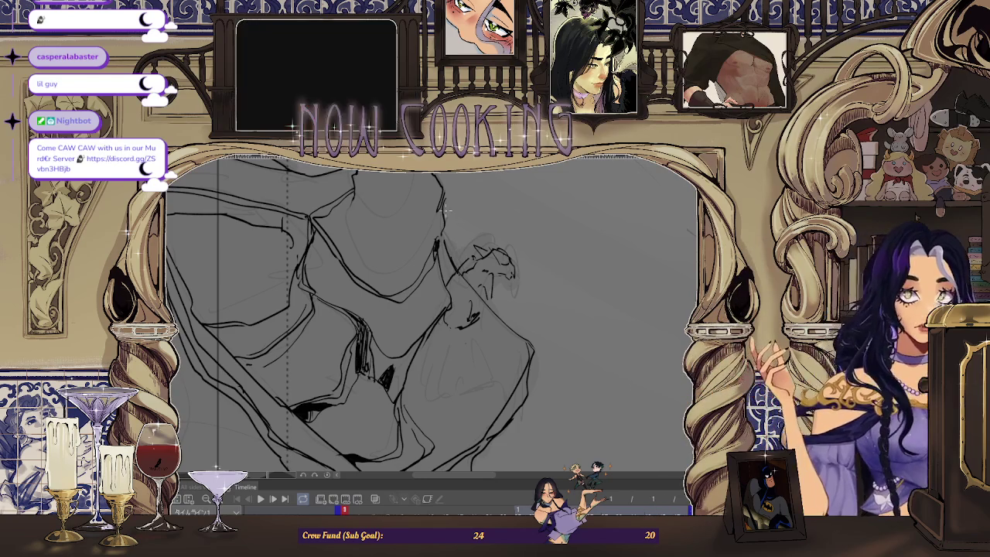
# Zoom in and draw a short dark line on the small creature's head, then mirror to check
pyautogui.scroll(1, 484, 287)
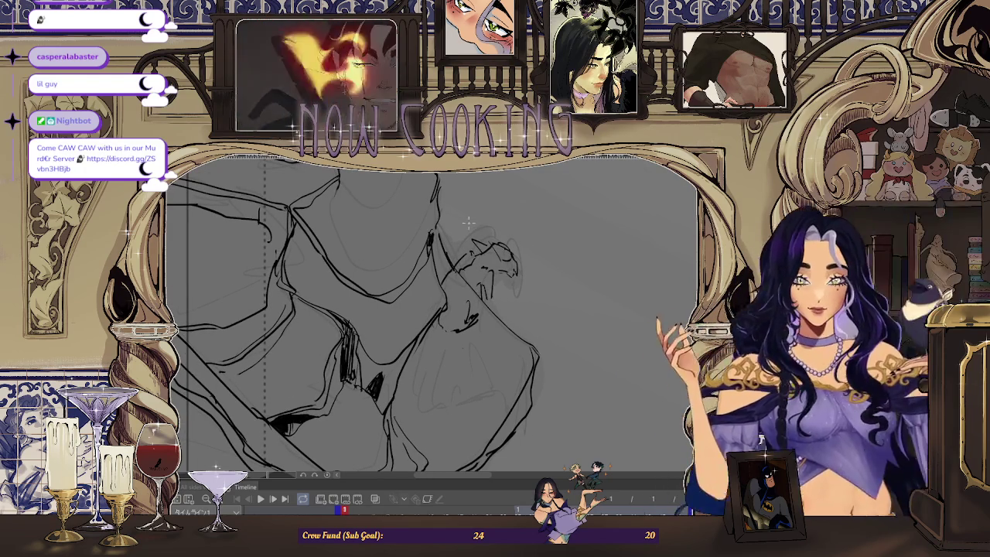
pyautogui.scroll(1, 481, 271)
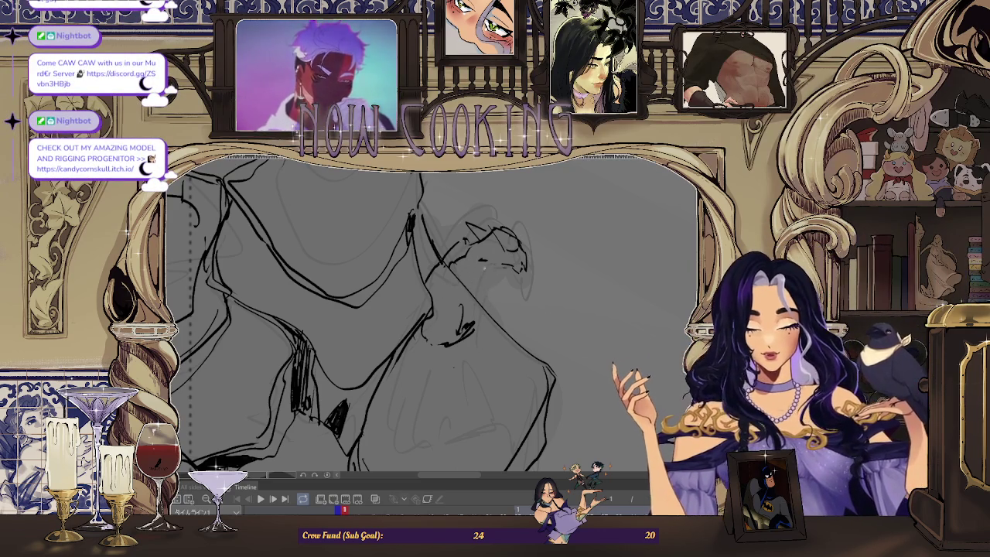
pyautogui.moveTo(478, 272); pyautogui.dragTo(473, 302)
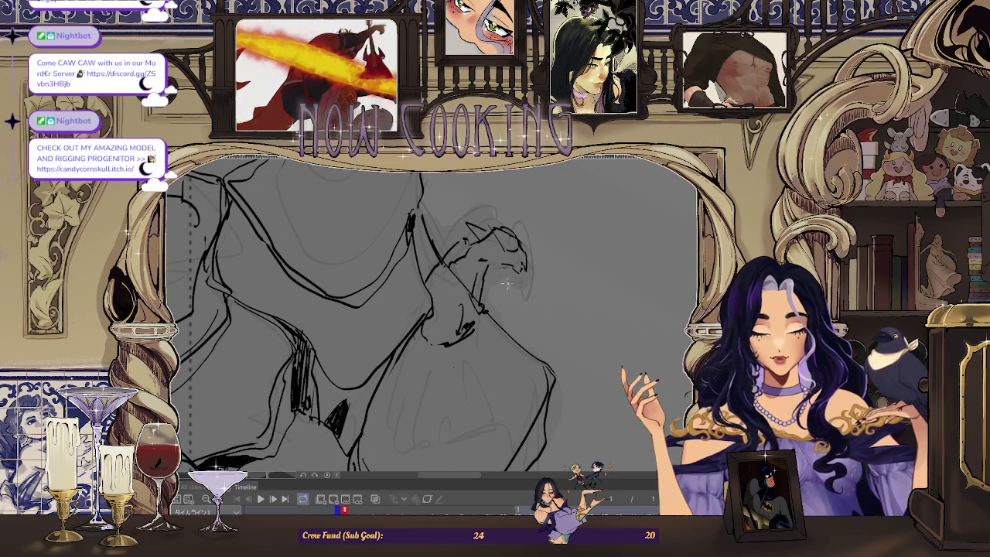
pyautogui.press('h')
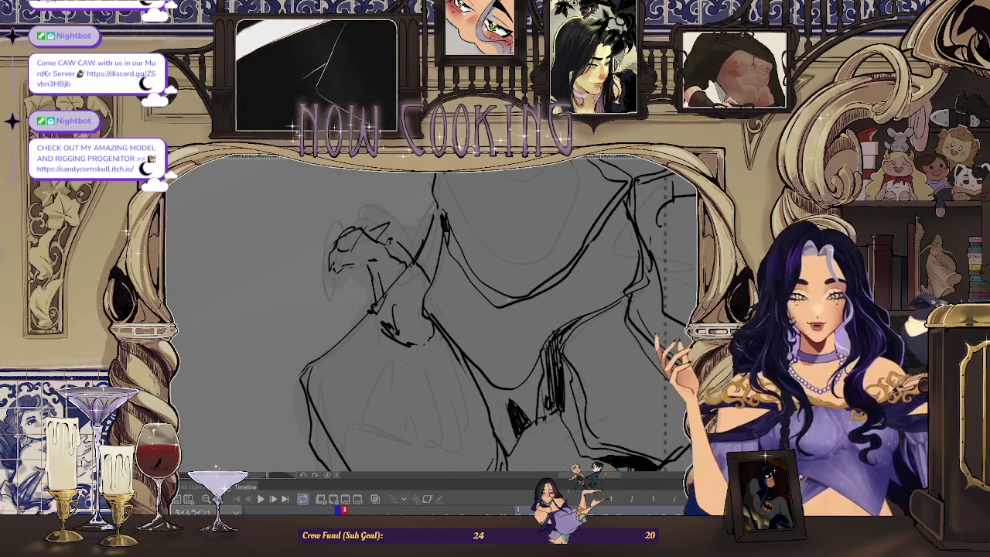
pyautogui.scroll(-2, 433, 298)
pyautogui.scroll(-2, 498, 302)
pyautogui.scroll(2, 498, 304)
pyautogui.scroll(-1, 414, 306)
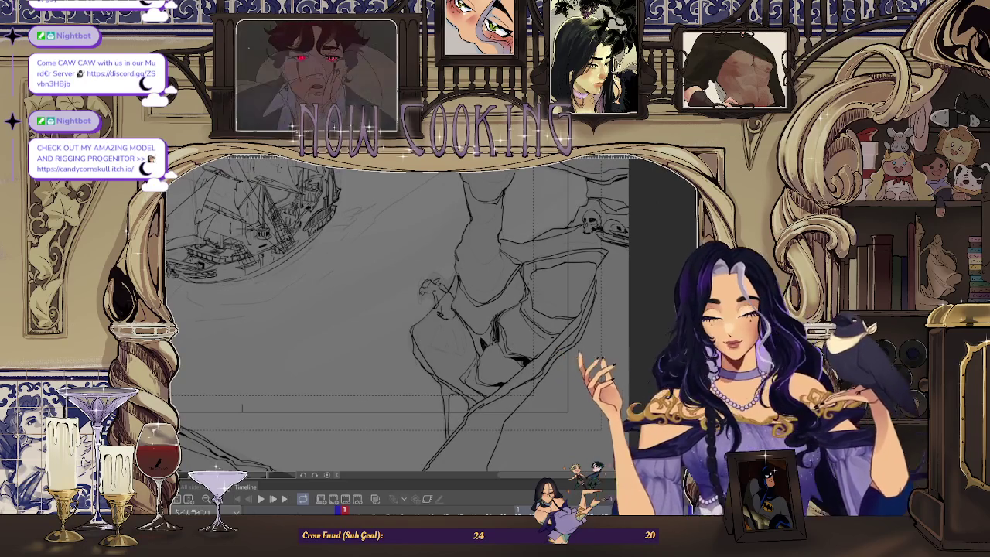
pyautogui.press('h')
pyautogui.scroll(3, 469, 234)
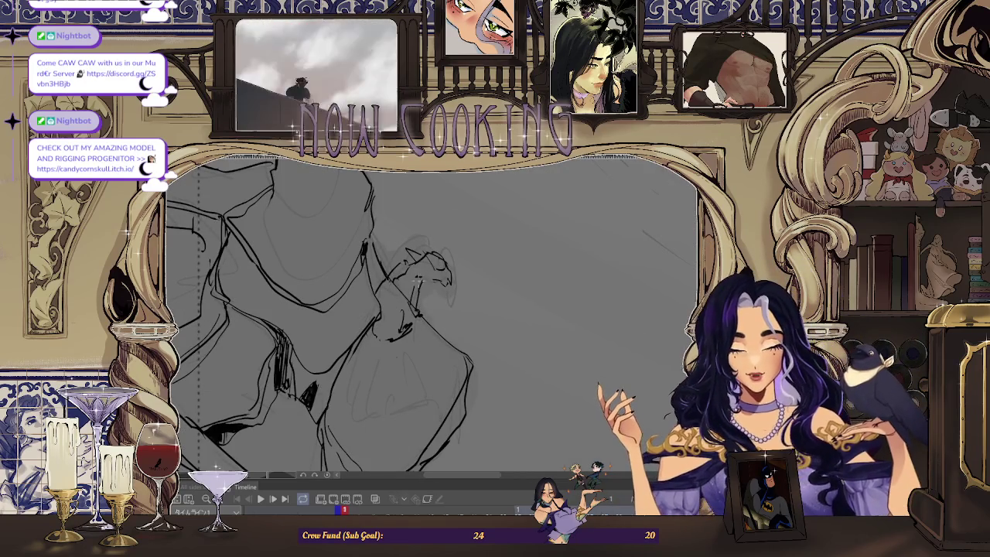
pyautogui.scroll(-3, 387, 294)
pyautogui.scroll(1, 319, 350)
pyautogui.scroll(1, 319, 348)
pyautogui.scroll(1, 340, 345)
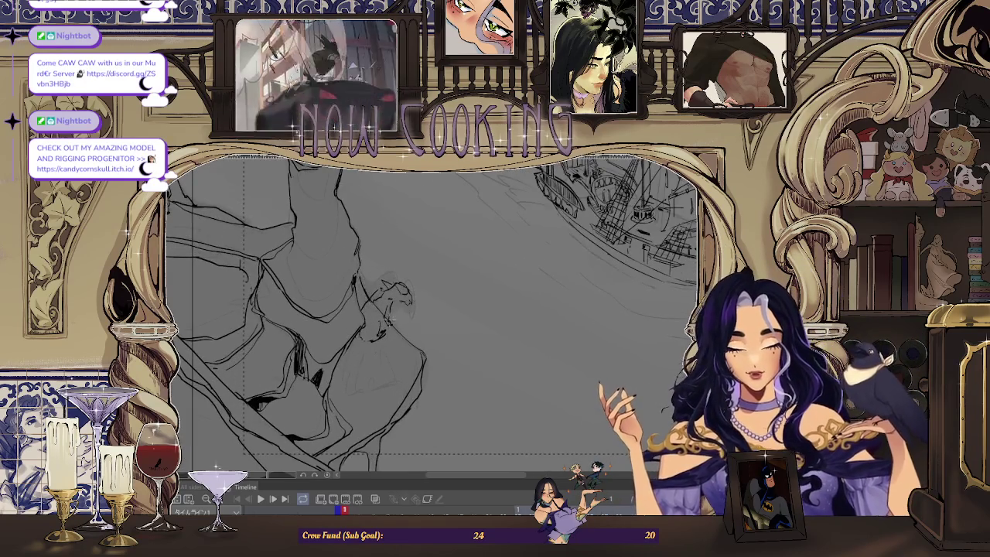
pyautogui.scroll(1, 375, 340)
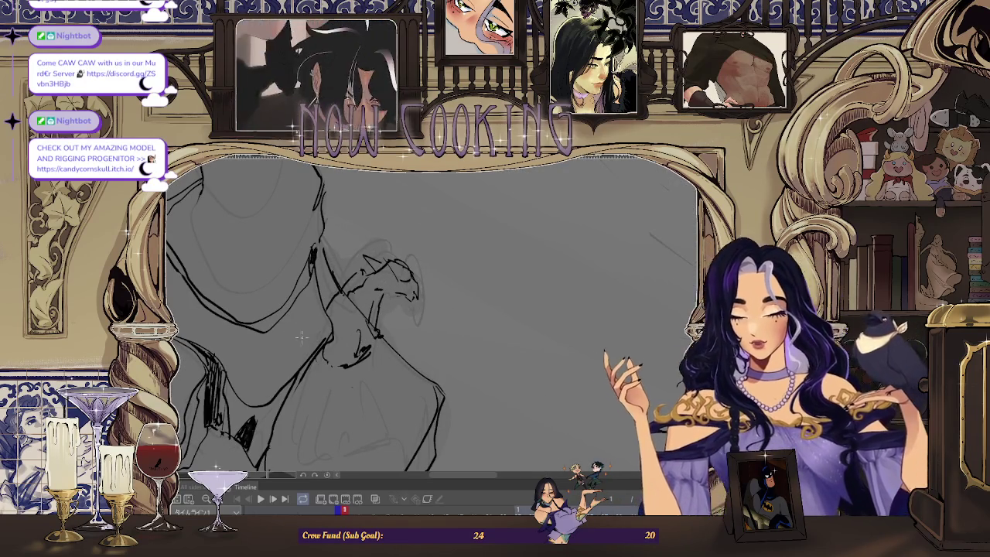
pyautogui.scroll(-1, 607, 283)
pyautogui.scroll(-2, 607, 283)
pyautogui.scroll(1, 611, 286)
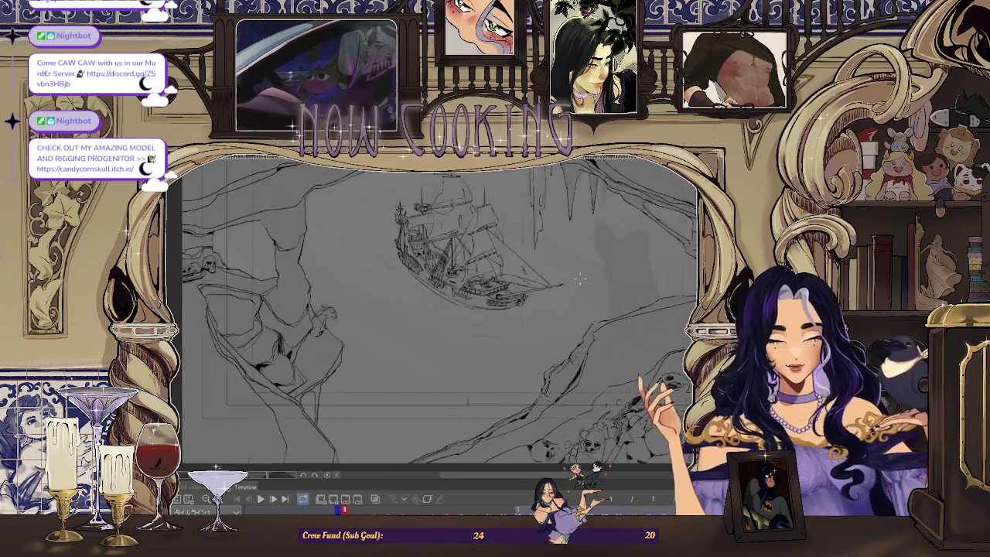
pyautogui.scroll(1, 619, 291)
pyautogui.scroll(1, 626, 295)
pyautogui.scroll(-2, 545, 283)
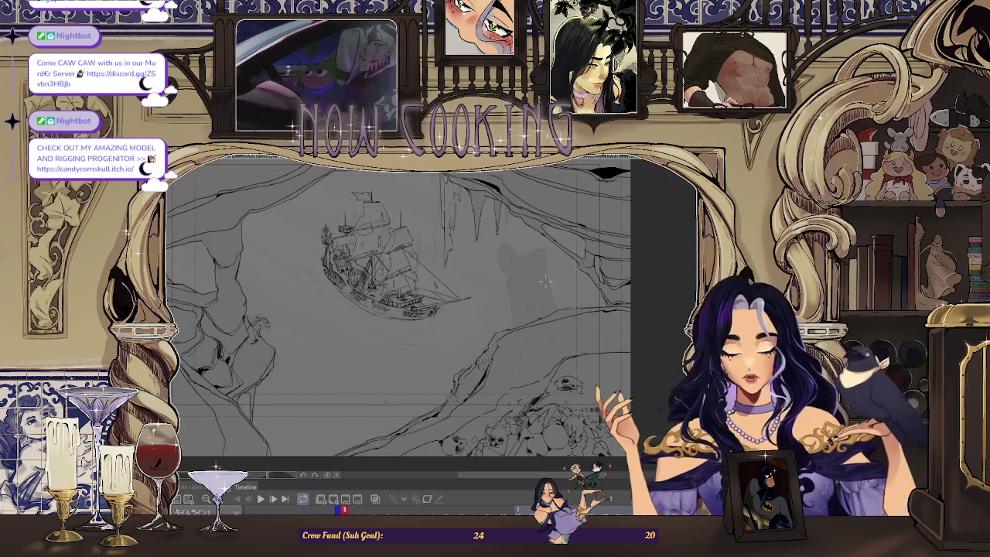
pyautogui.scroll(2, 545, 283)
pyautogui.scroll(-2, 545, 282)
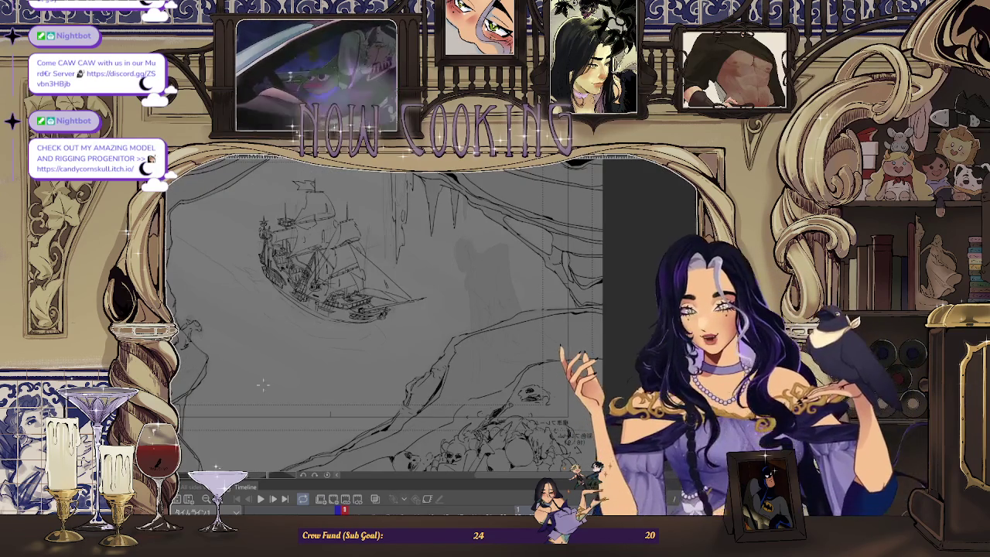
pyautogui.scroll(-2, 378, 348)
pyautogui.scroll(3, 514, 300)
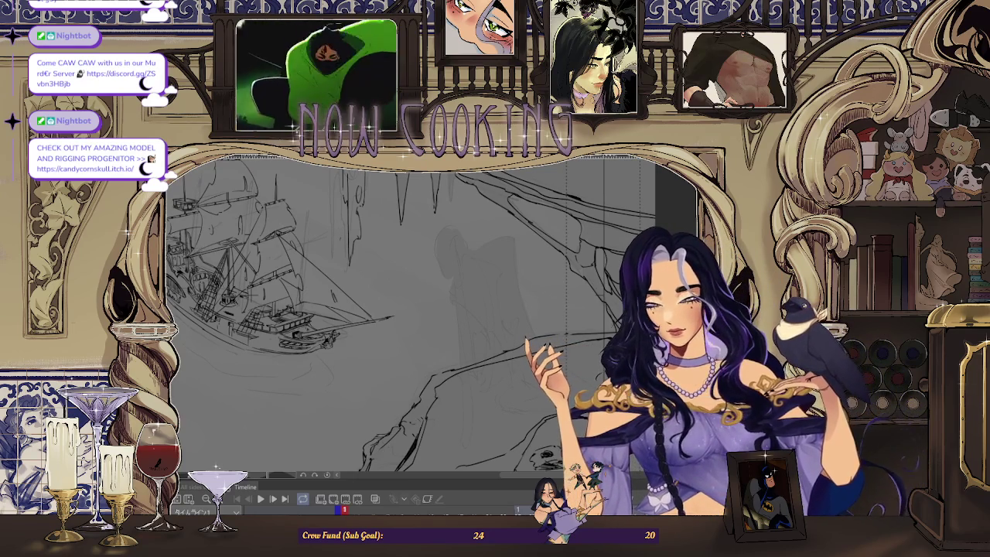
# Pencil a short stroke beside the faint hanging figure and check it mirrored
pyautogui.moveTo(468, 256); pyautogui.dragTo(508, 271)
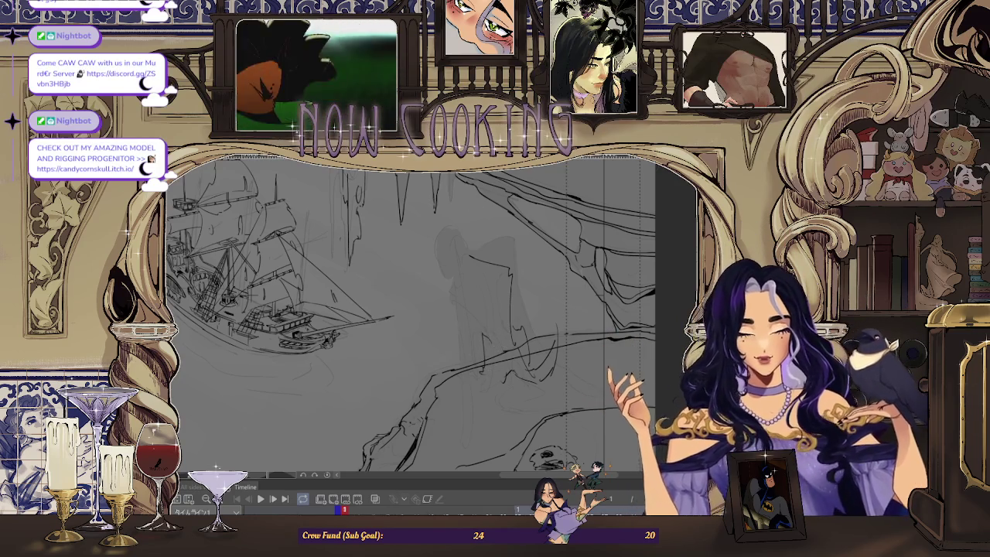
pyautogui.press('h')
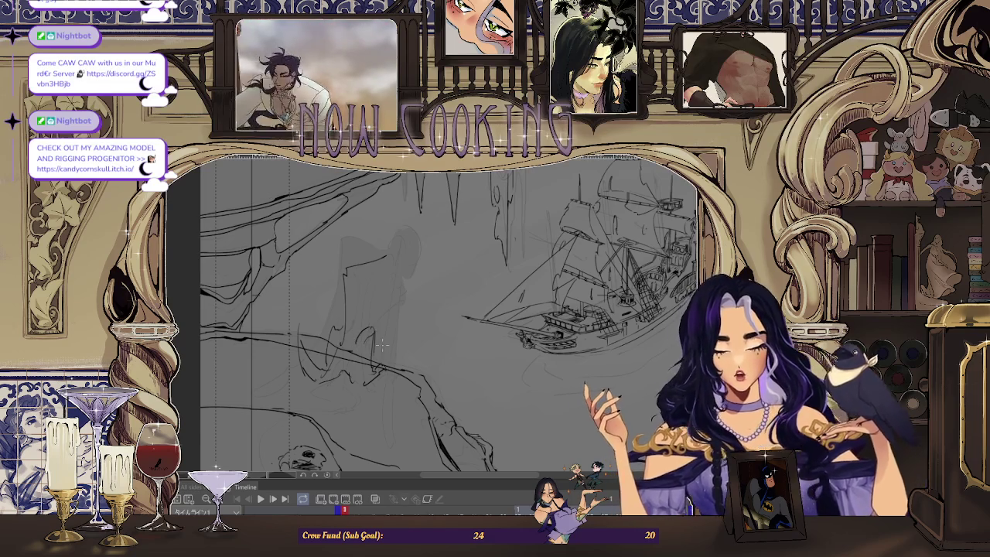
pyautogui.press('h')
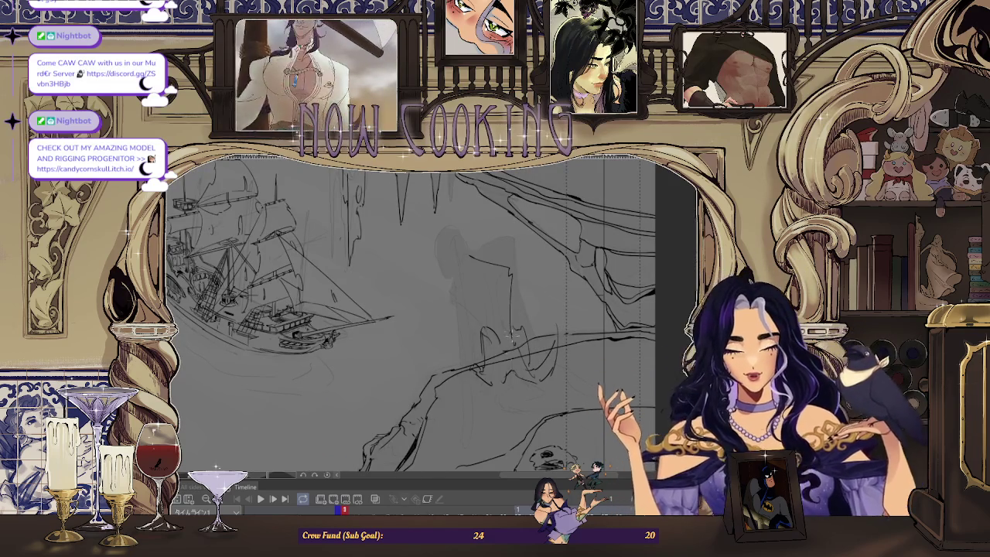